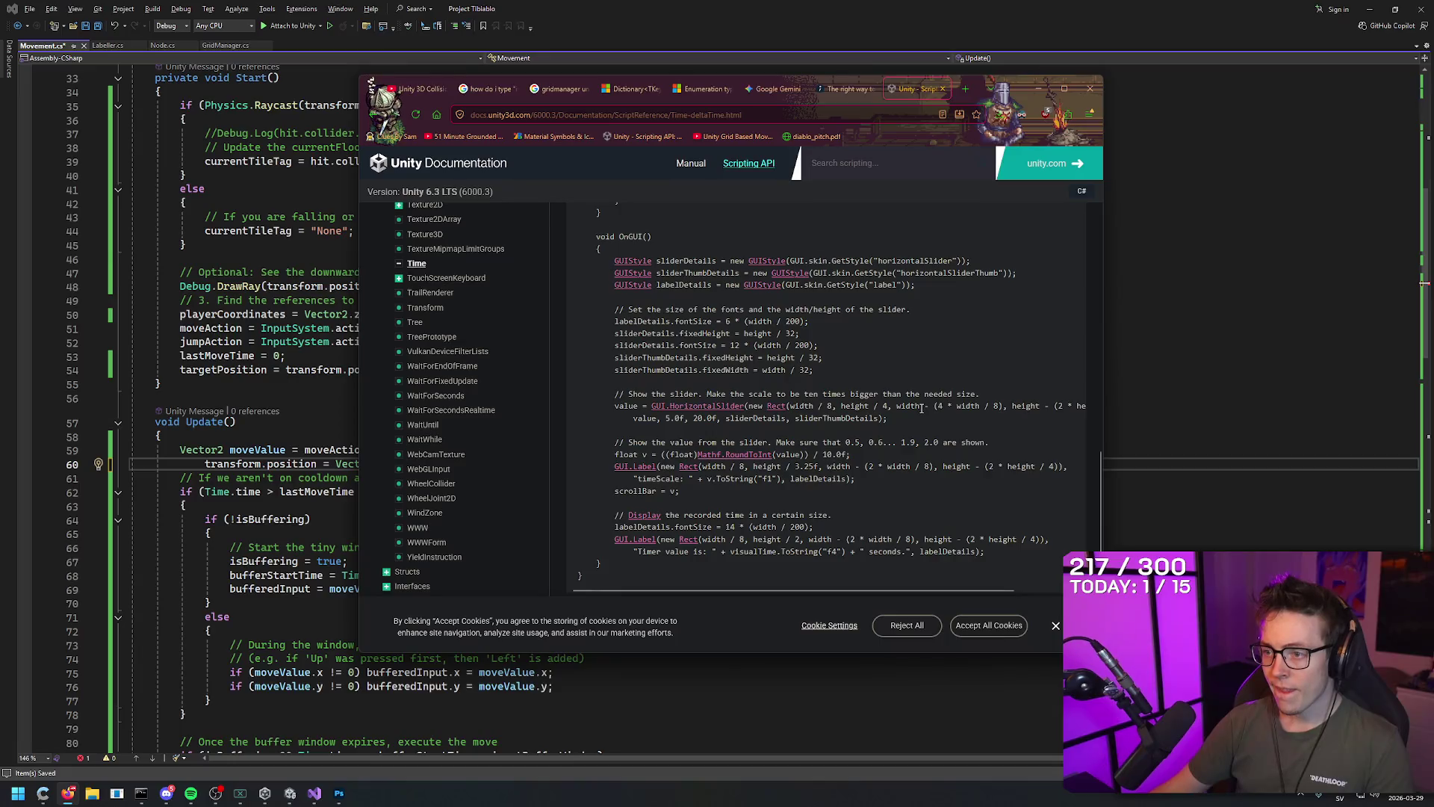
Search the documentation page for 'delta', then 'time.deltatime', to find its example, then clear the search
{"action": "scroll", "coordinate": [922, 408], "scroll_direction": "down", "scroll_amount": 3}
{"action": "key", "text": "ctrl+f"}
{"action": "type", "text": "delta"}
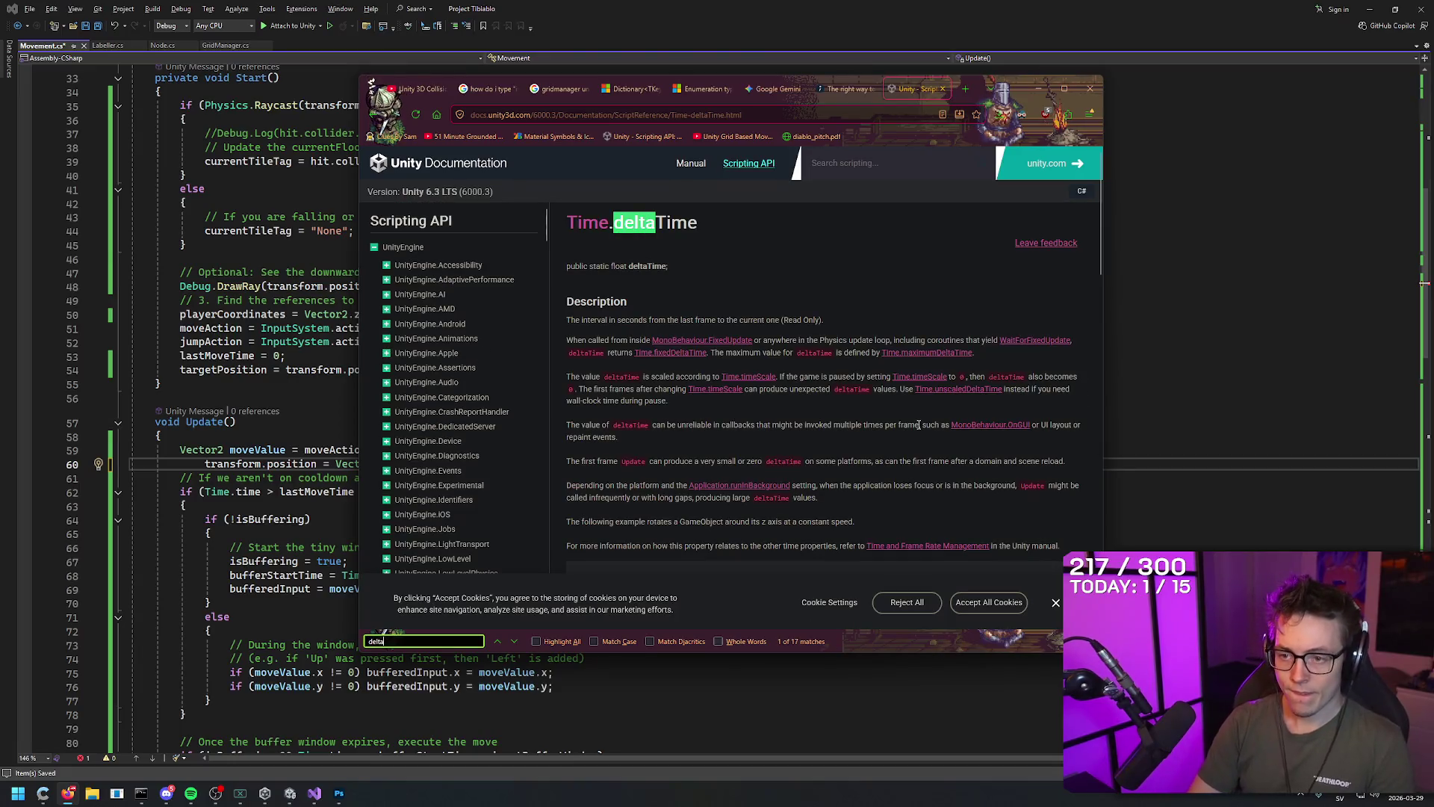
{"action": "key", "text": "ctrl+a"}
{"action": "type", "text": "time.deltatime"}
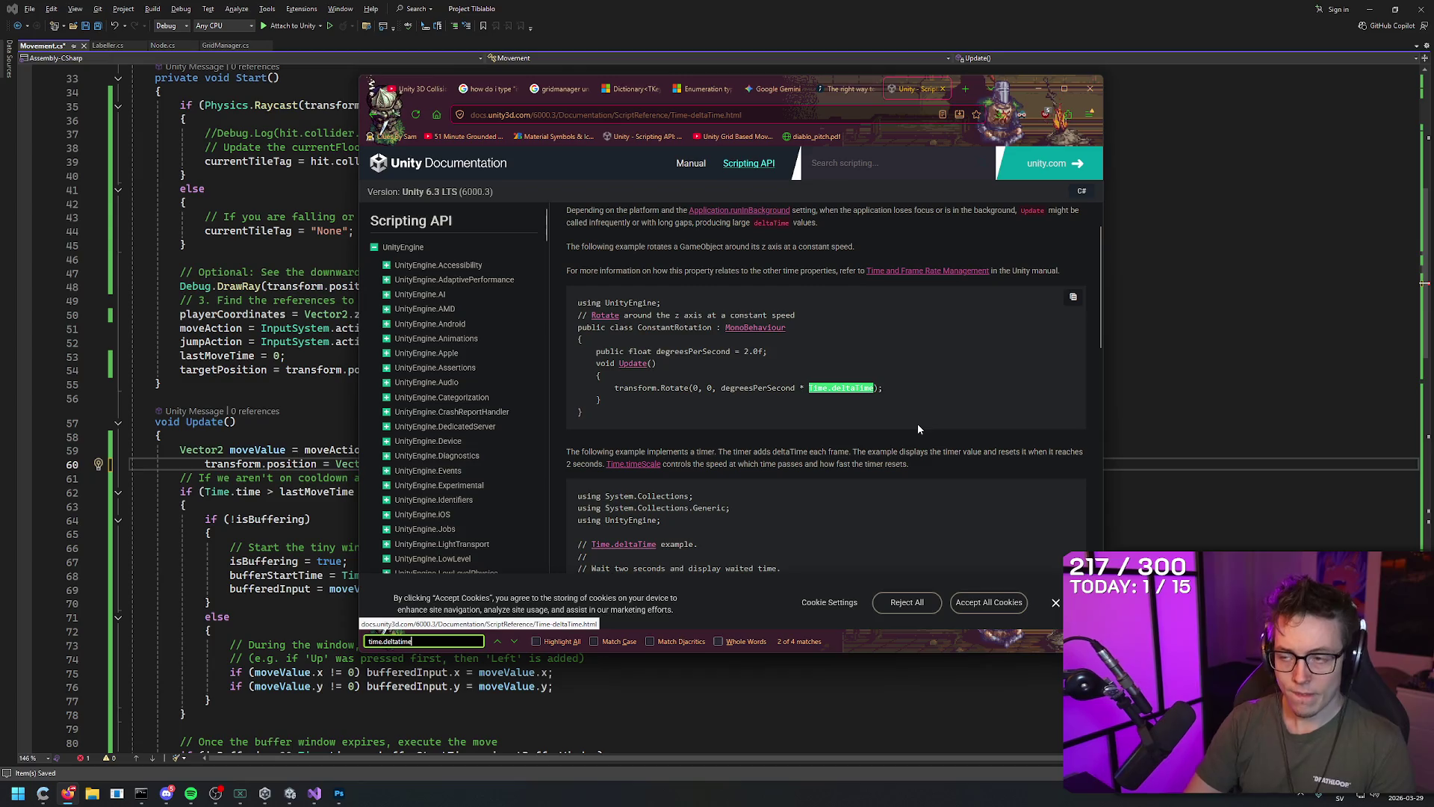
{"action": "key", "text": "ctrl+a"}
{"action": "key", "text": "BackSpace"}
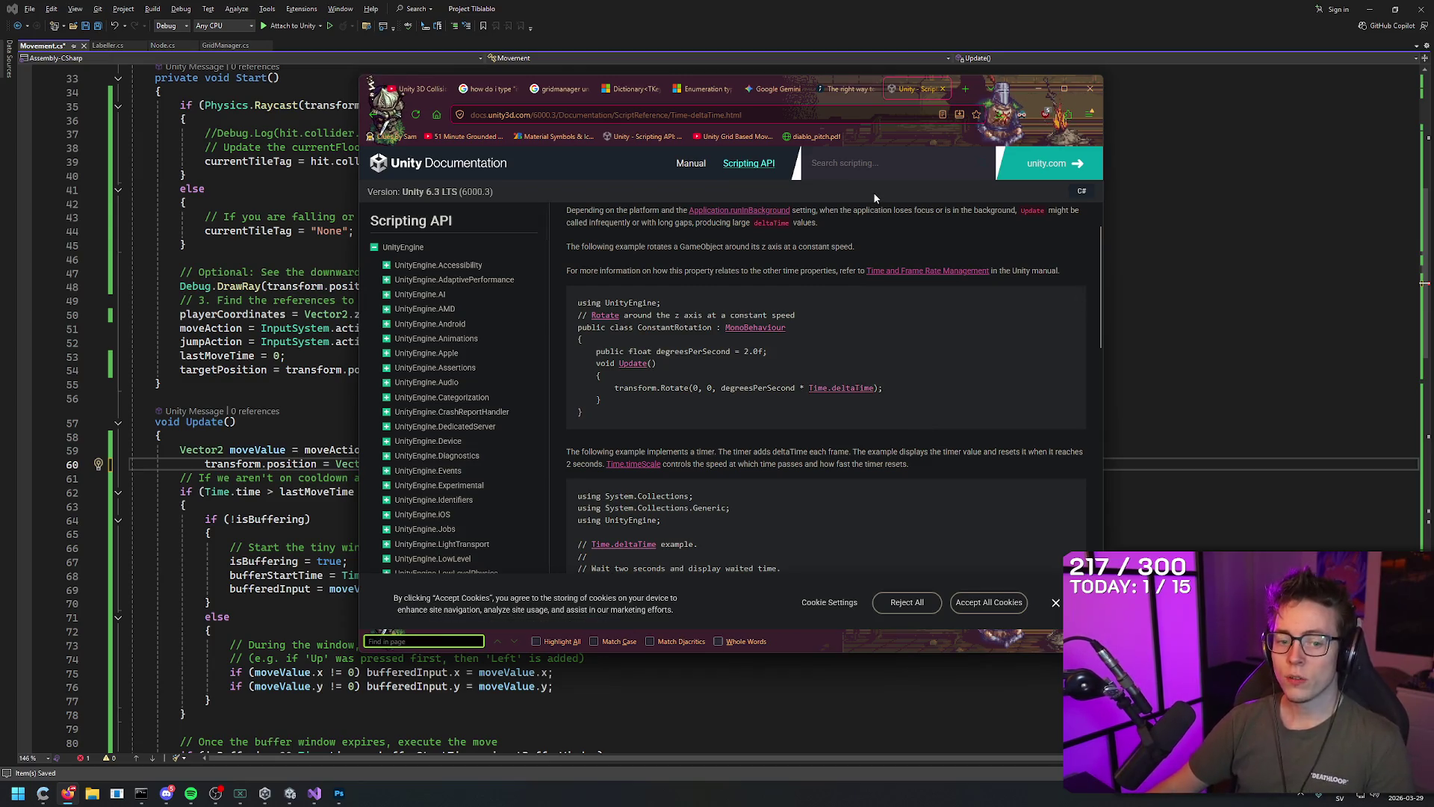
Replace the 5f,10f Lerp arguments on line 60 with Time.deltaTime
{"action": "left_click", "coordinate": [889, 5]}
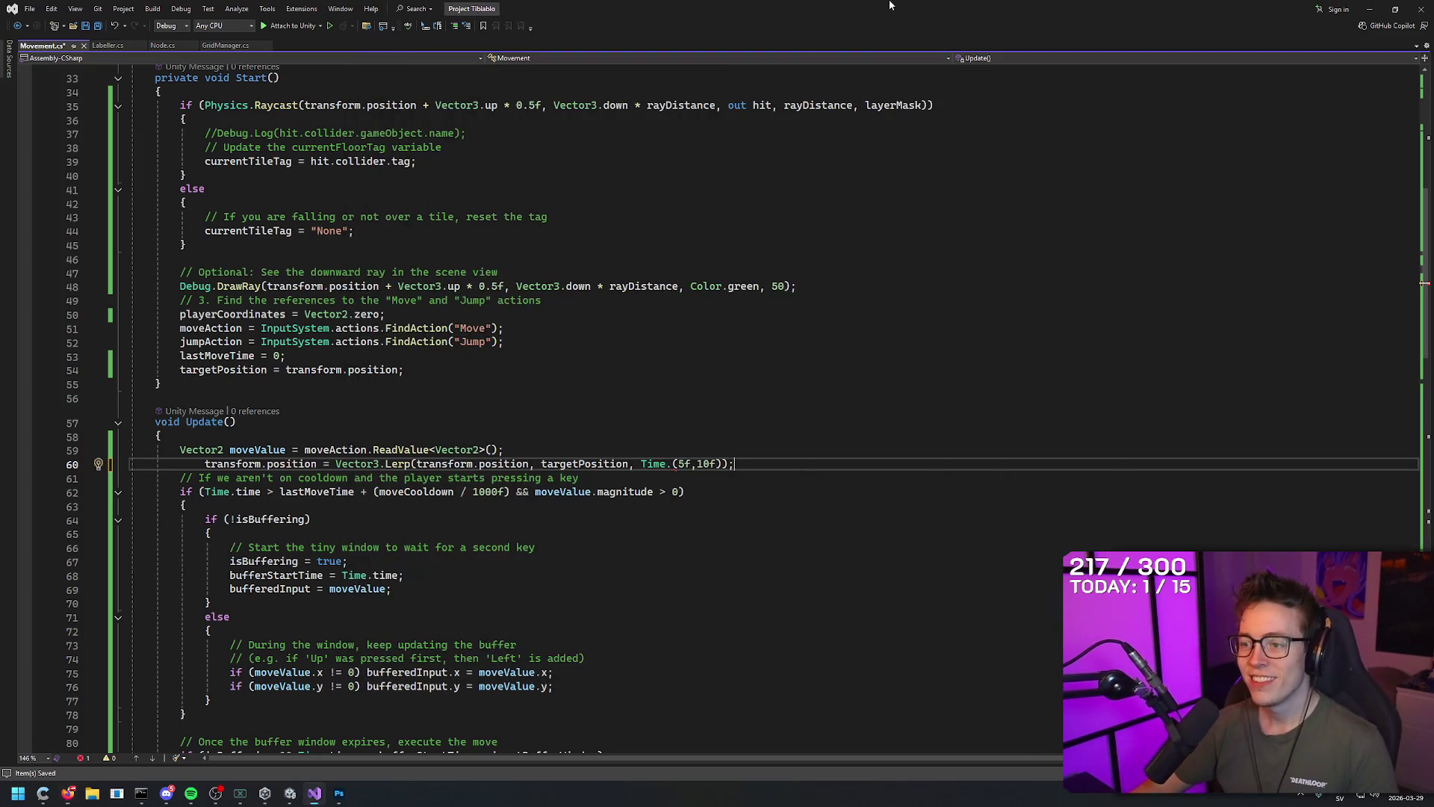
{"action": "left_click_drag", "start_coordinate": [716, 463], "coordinate": [677, 463]}
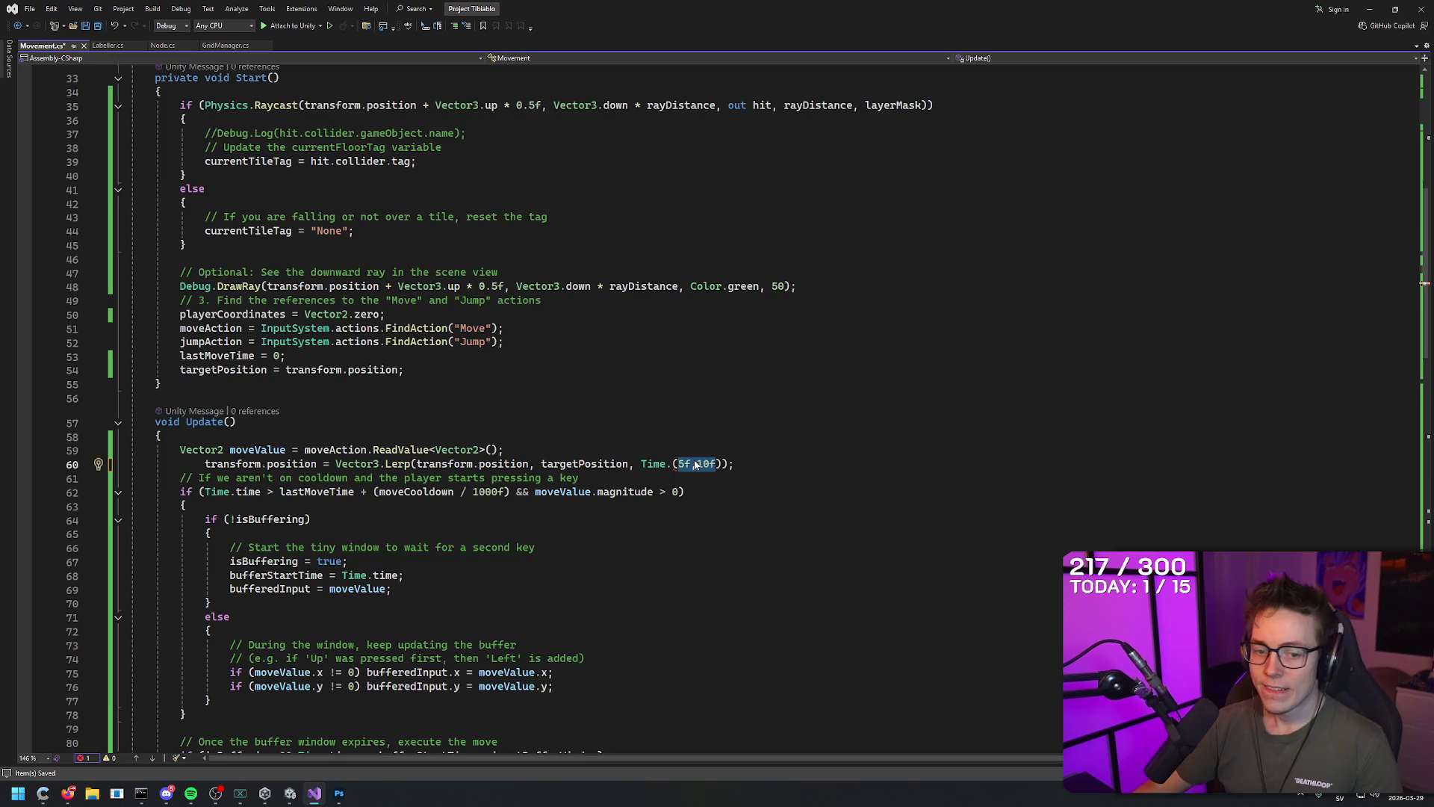
{"action": "key", "text": "BackSpace"}
{"action": "key", "text": "BackSpace"}
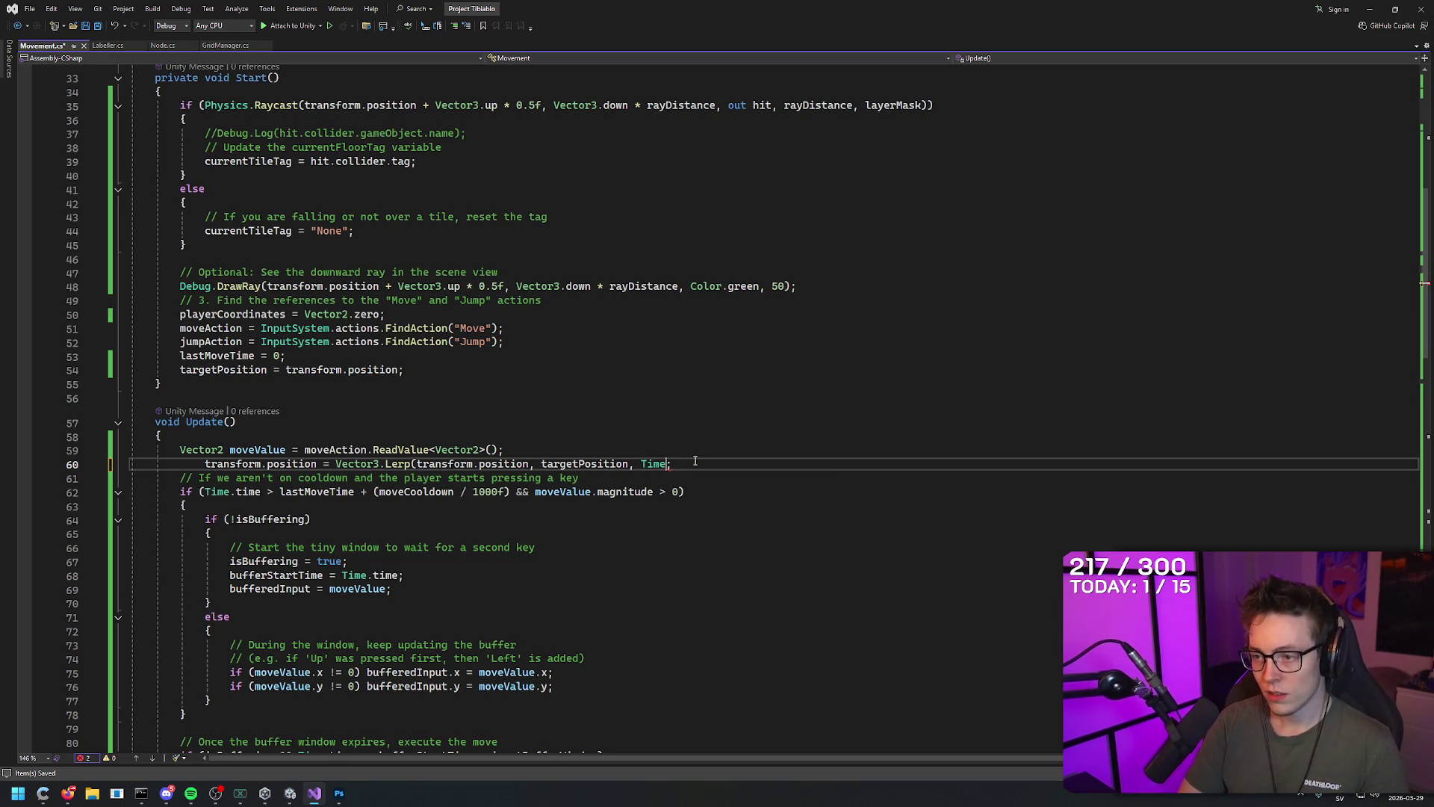
{"action": "type", "text": ".(5,10)5"}
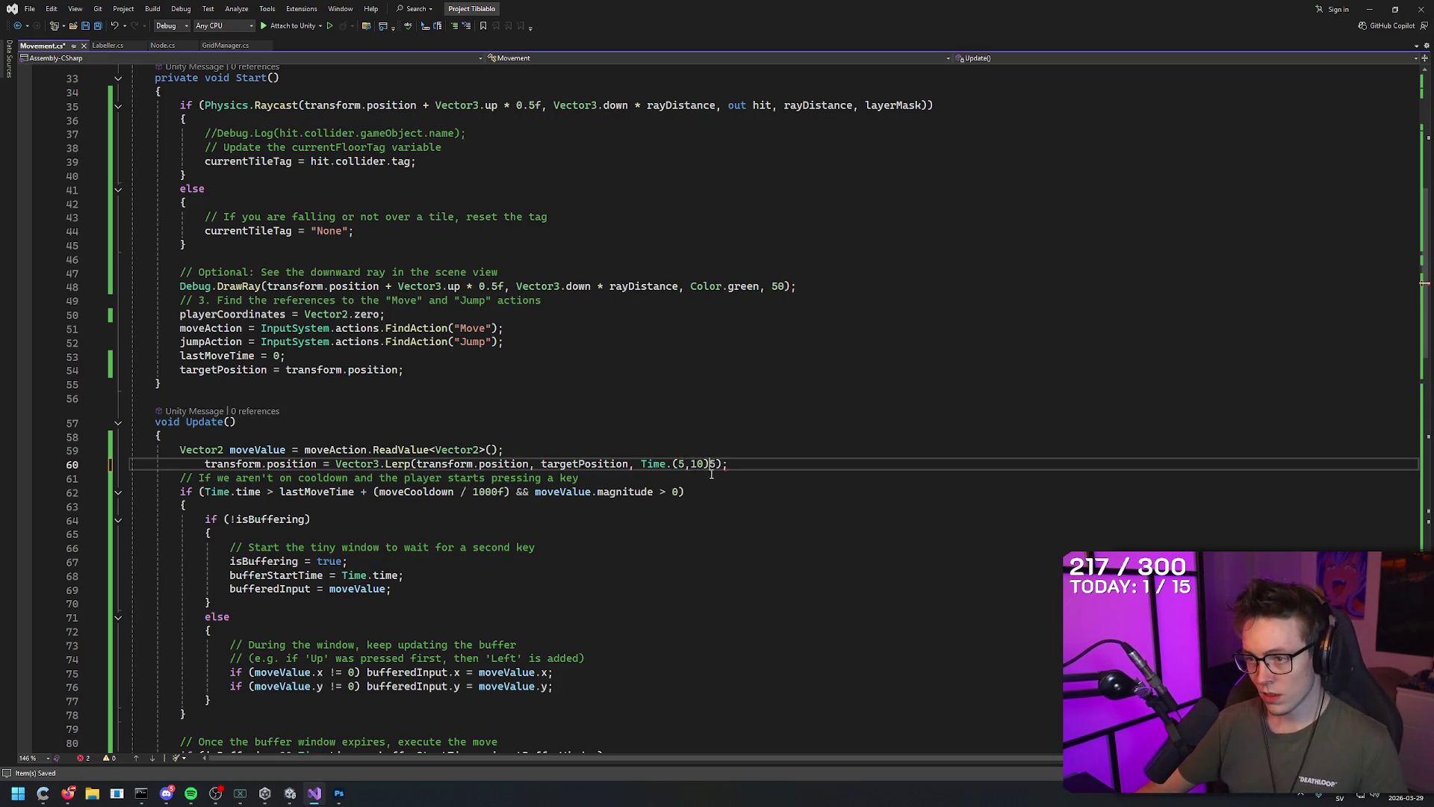
{"action": "type", "text": "deltaTime("}
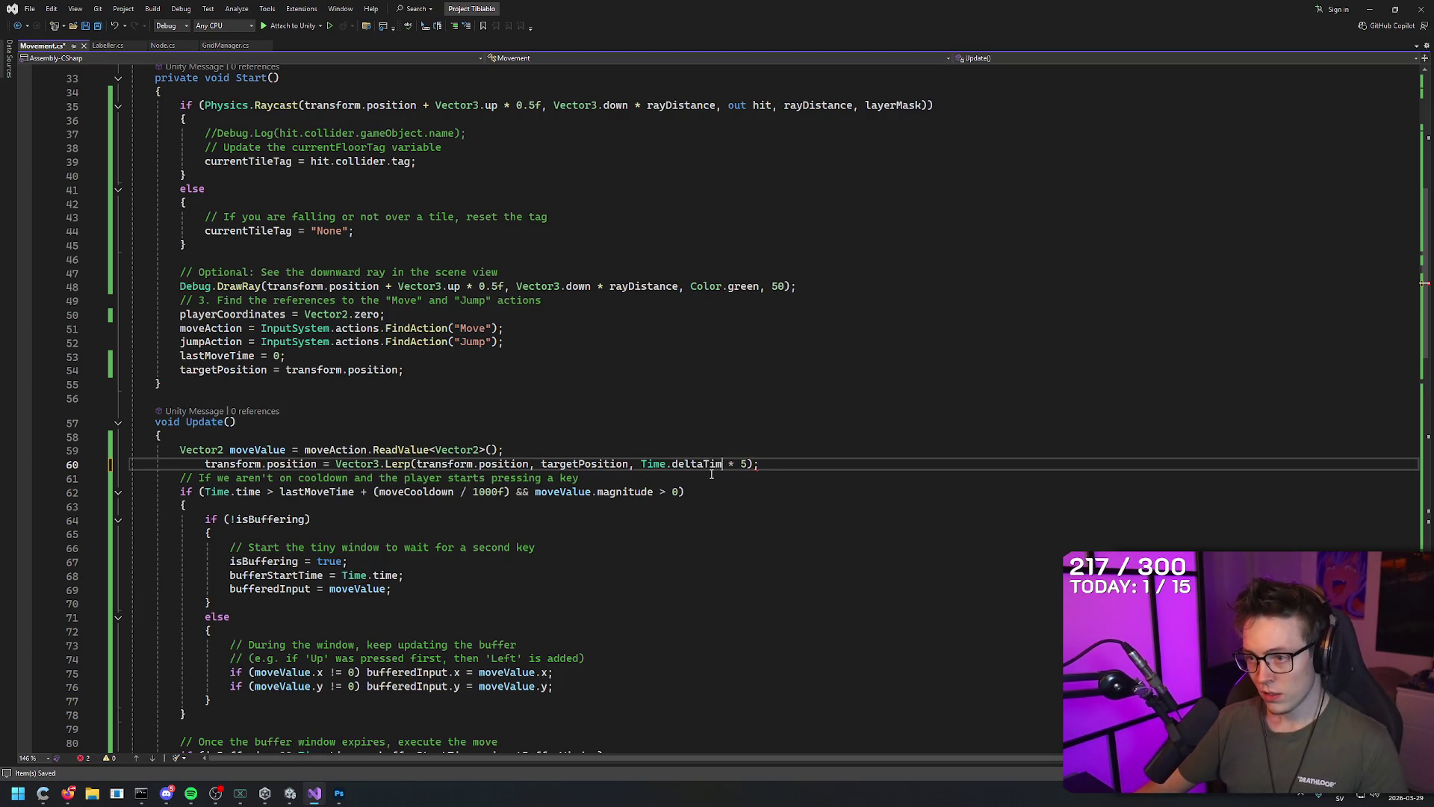
{"action": "key", "text": "BackSpace"}
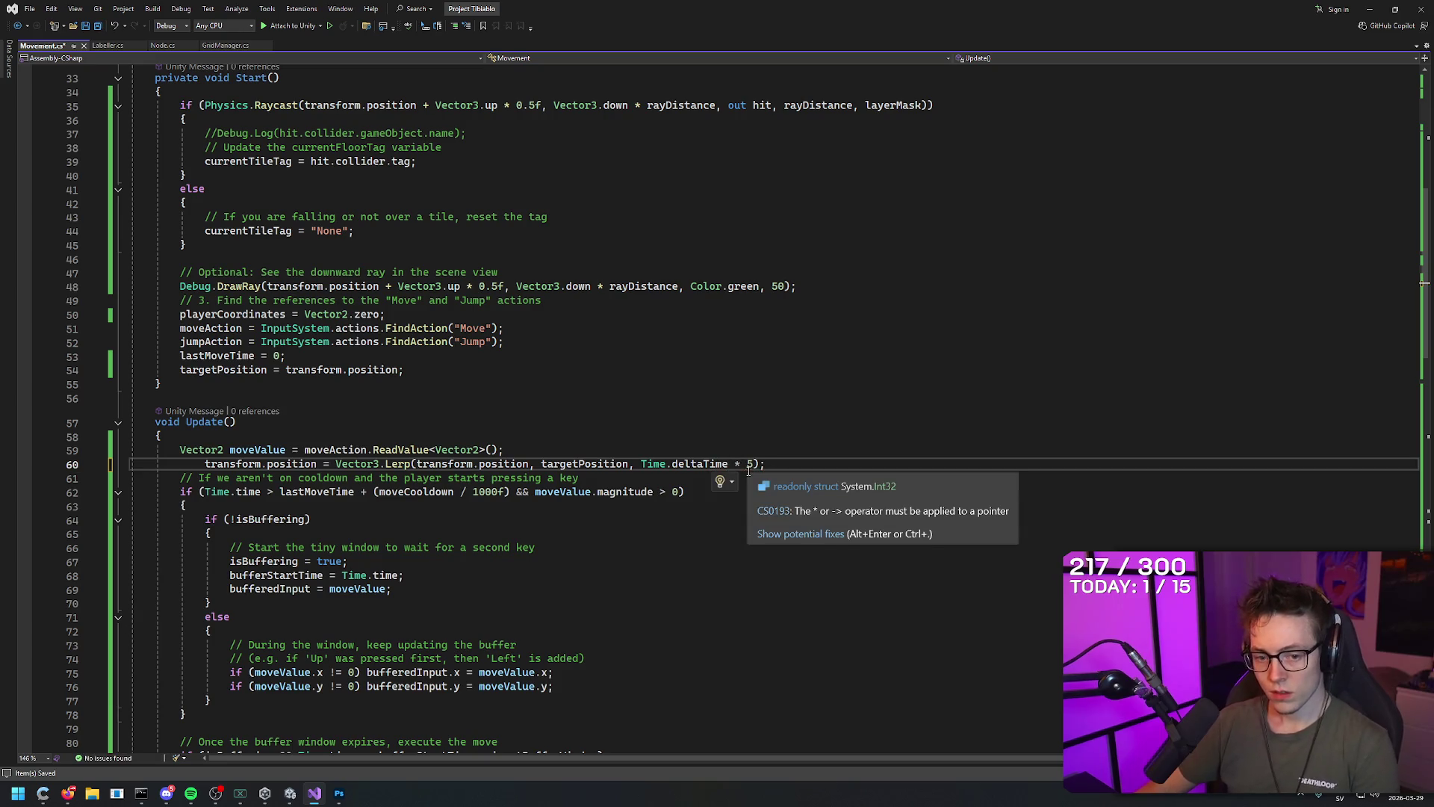
Scale the line 60 Lerp speed by a divided moveCooldown value and save Movement.cs
{"action": "left_click", "coordinate": [747, 467]}
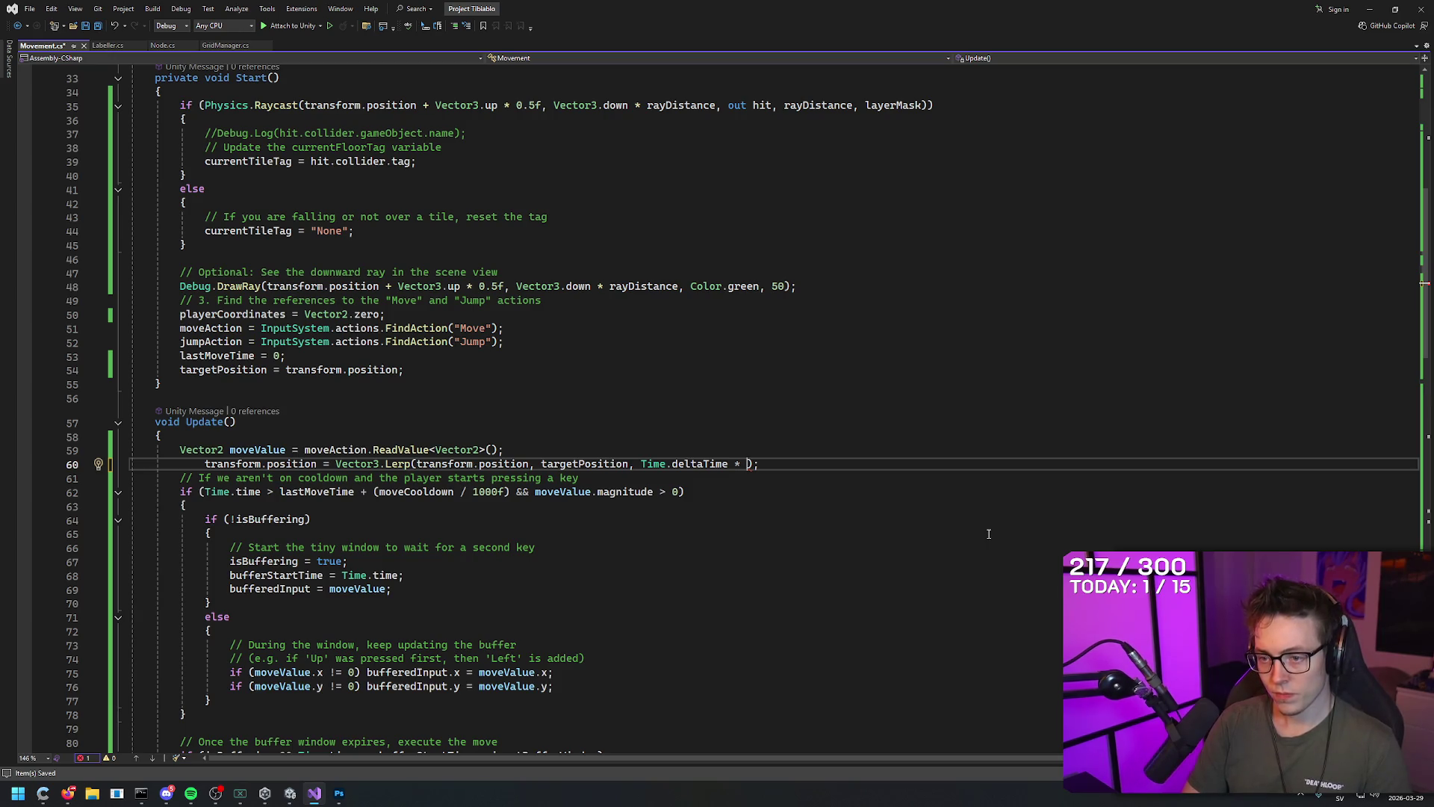
{"action": "type", "text": "movecooldo"}
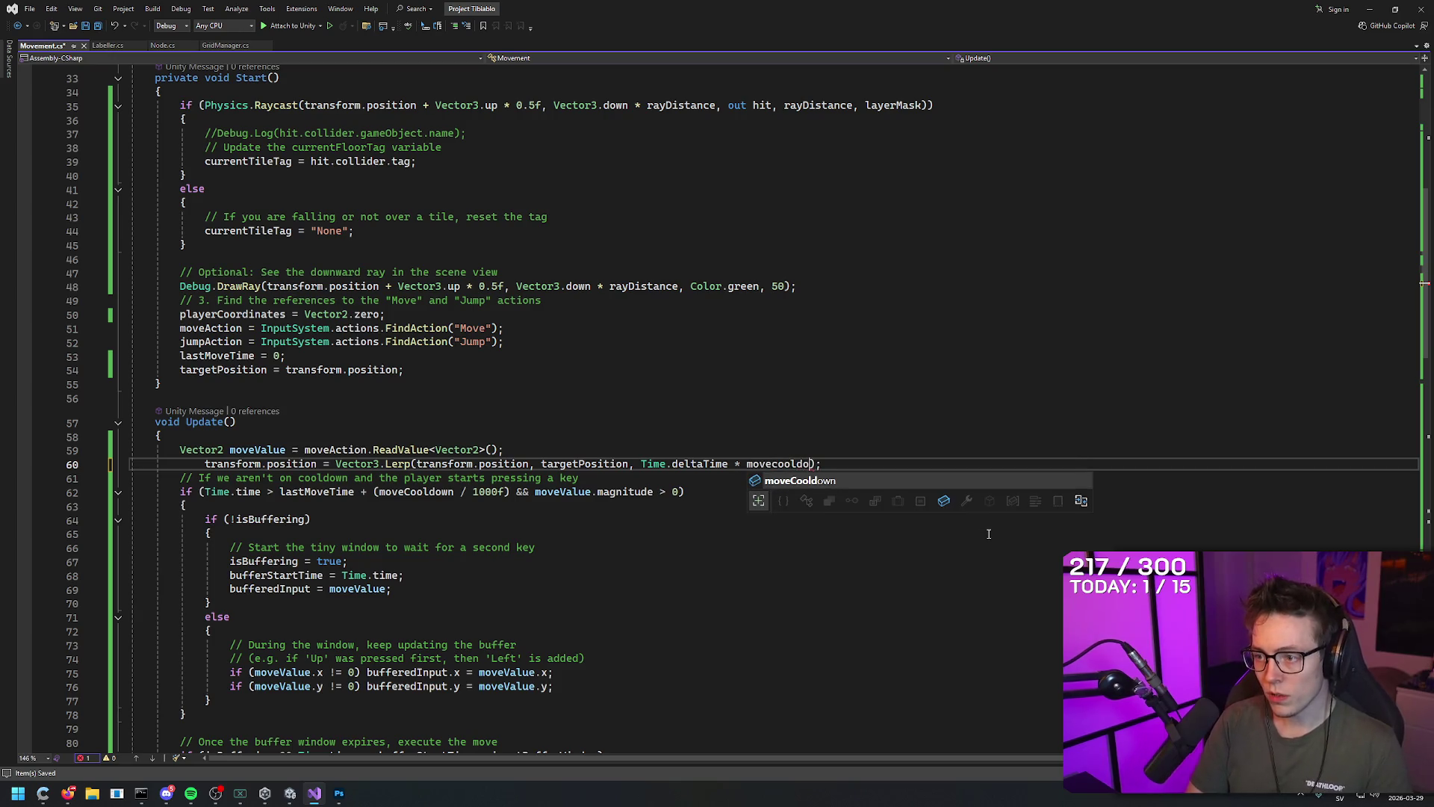
{"action": "key", "text": "Tab"}
{"action": "type", "text": "/"}
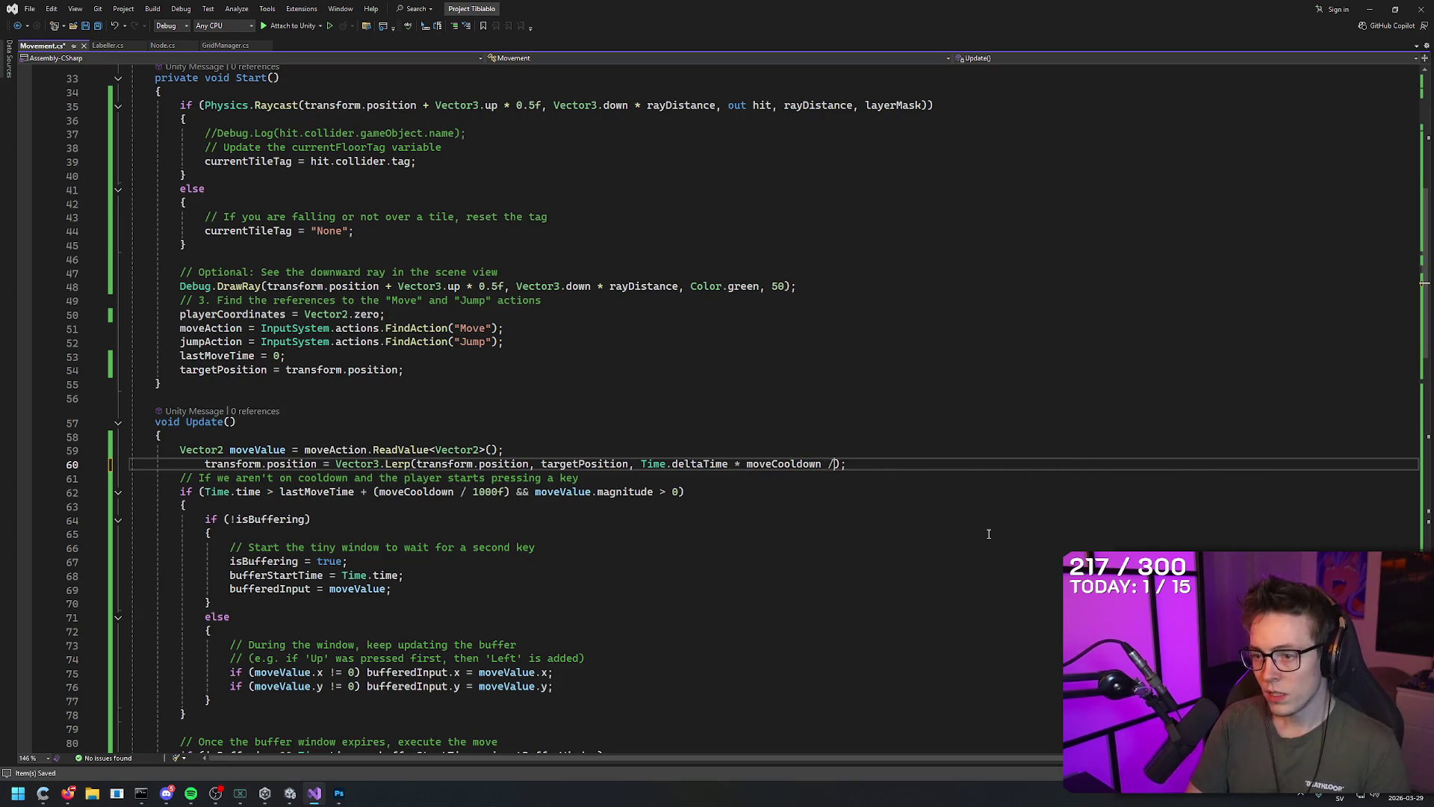
{"action": "type", "text": " 1000"}
{"action": "key", "text": "ctrl+s"}
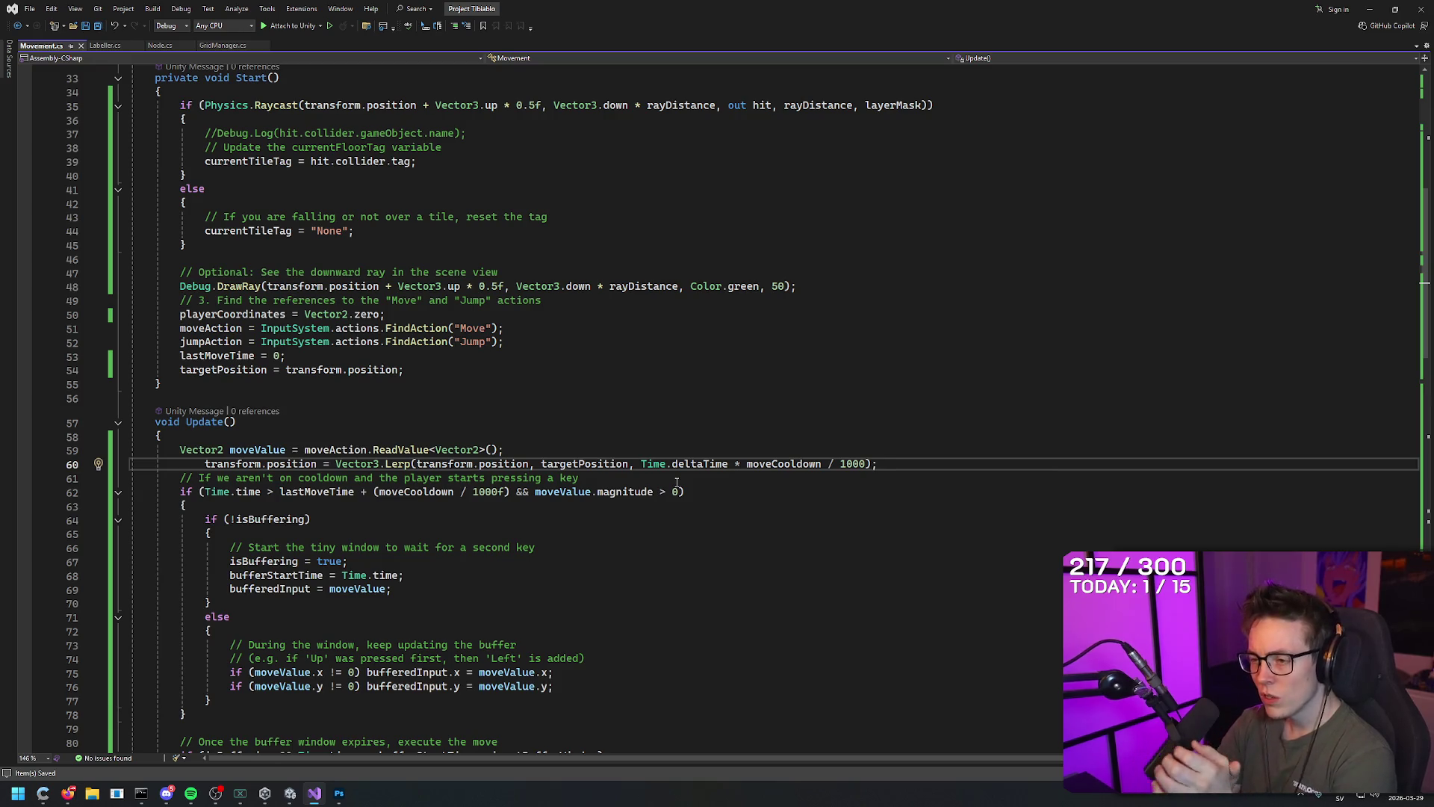
Drop moveCooldown / 1000 from line 60 and change the multiplier from 5 to 3, giving Time.deltaTime * 3
{"action": "mouse_move", "coordinate": [314, 793]}
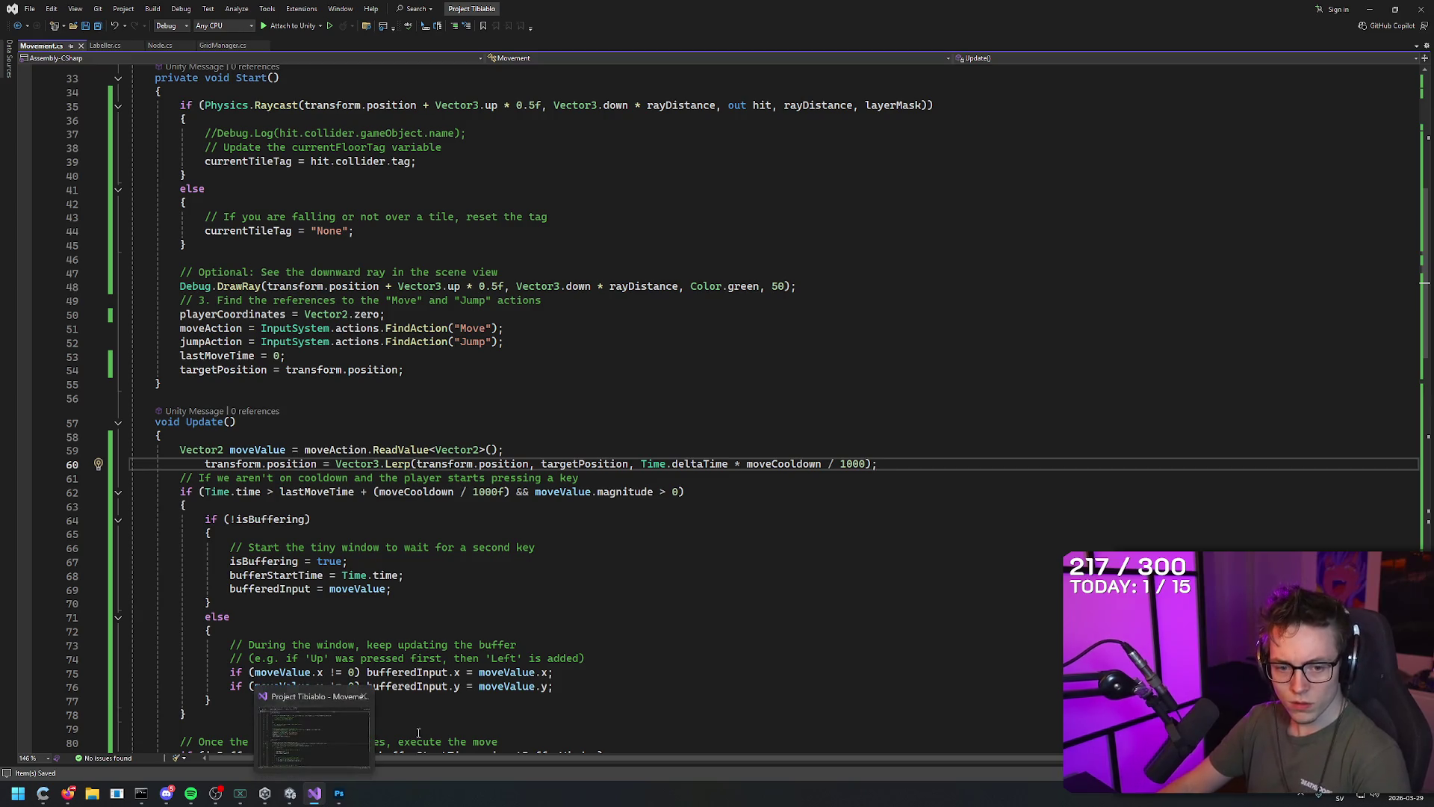
{"action": "left_click", "coordinate": [763, 590]}
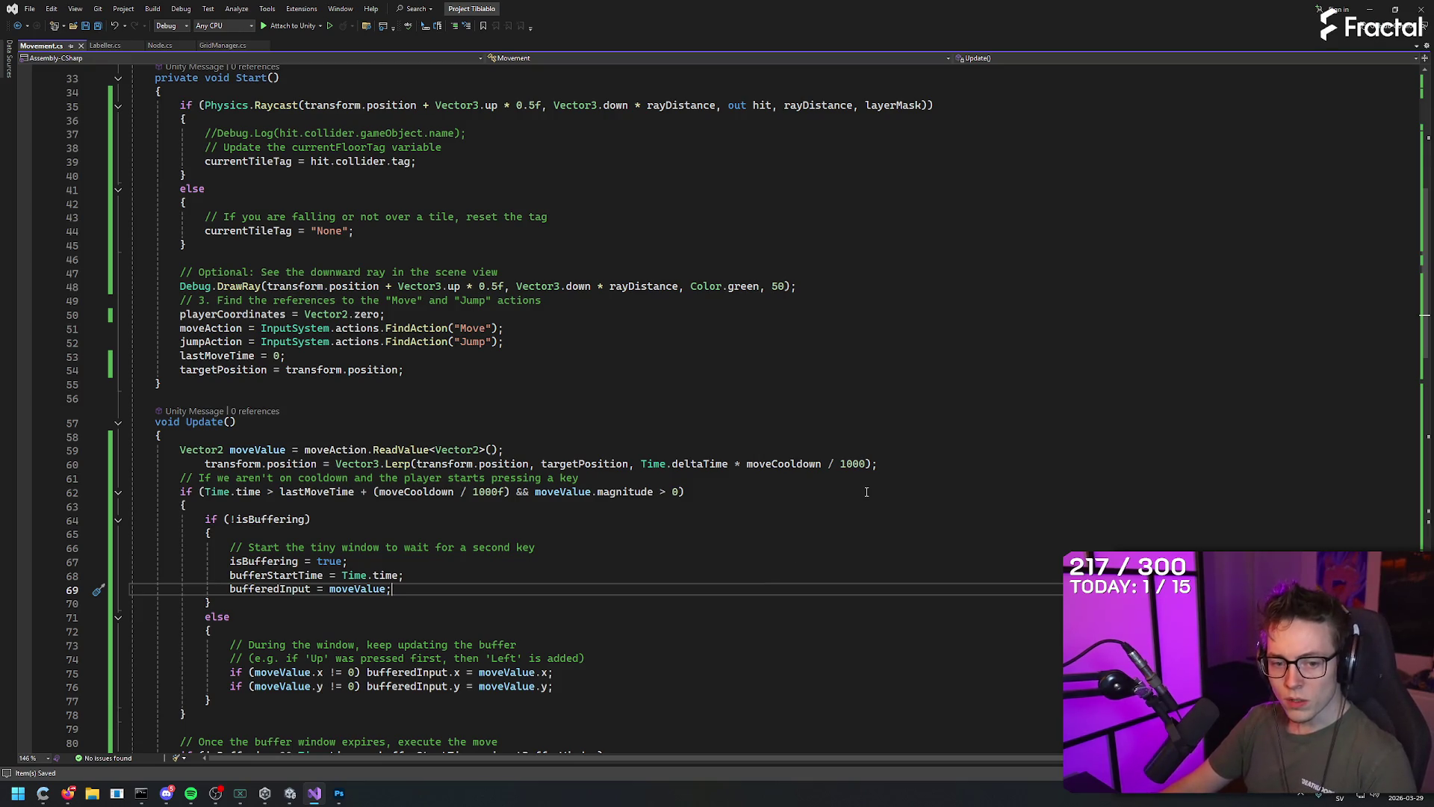
{"action": "left_click", "coordinate": [867, 464]}
{"action": "key", "text": "ctrl+BackSpace"}
{"action": "key", "text": "ctrl+BackSpace"}
{"action": "key", "text": "ctrl+BackSpace"}
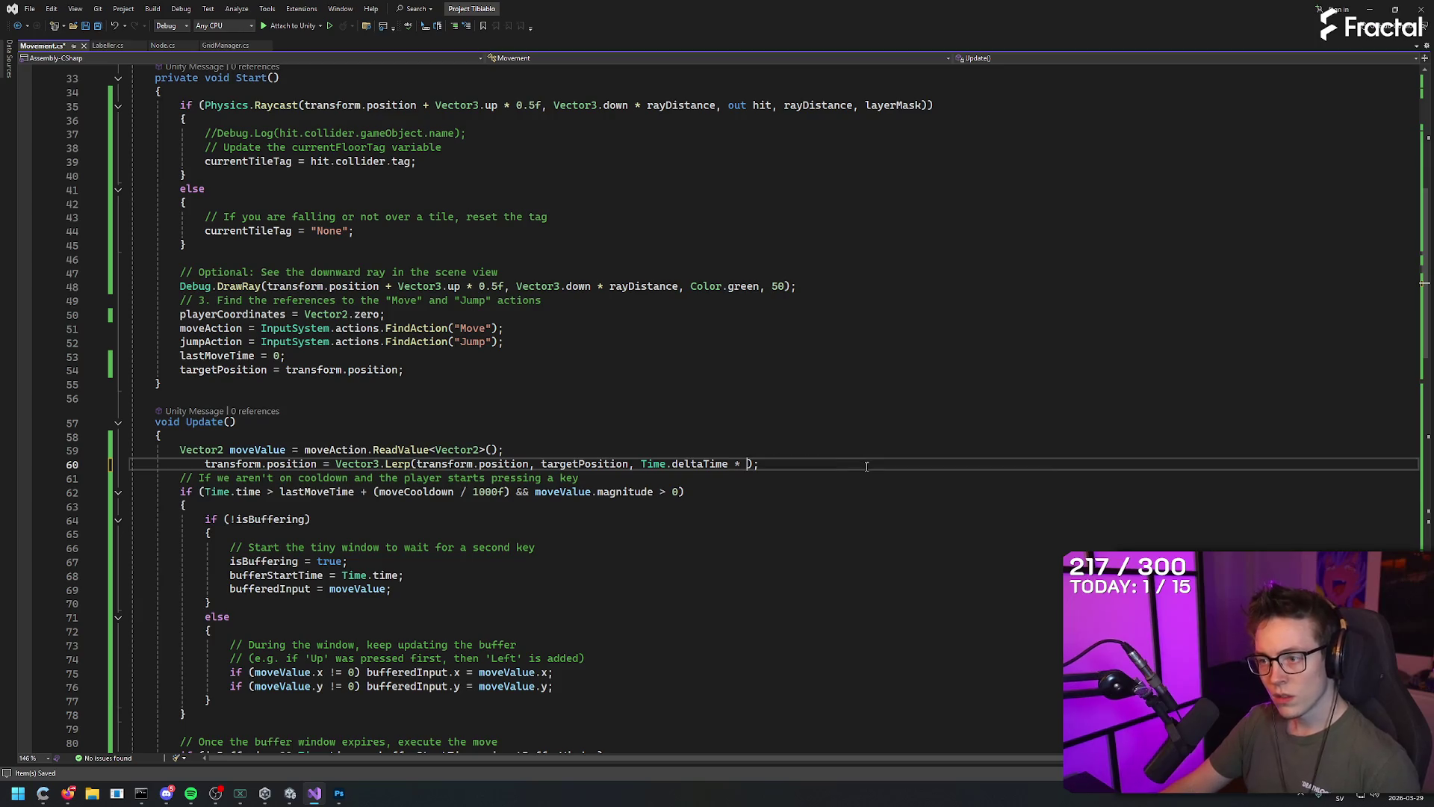
{"action": "key", "text": "Left"}
{"action": "key", "text": "Left"}
{"action": "key", "text": "Left"}
{"action": "type", "text": "/("}
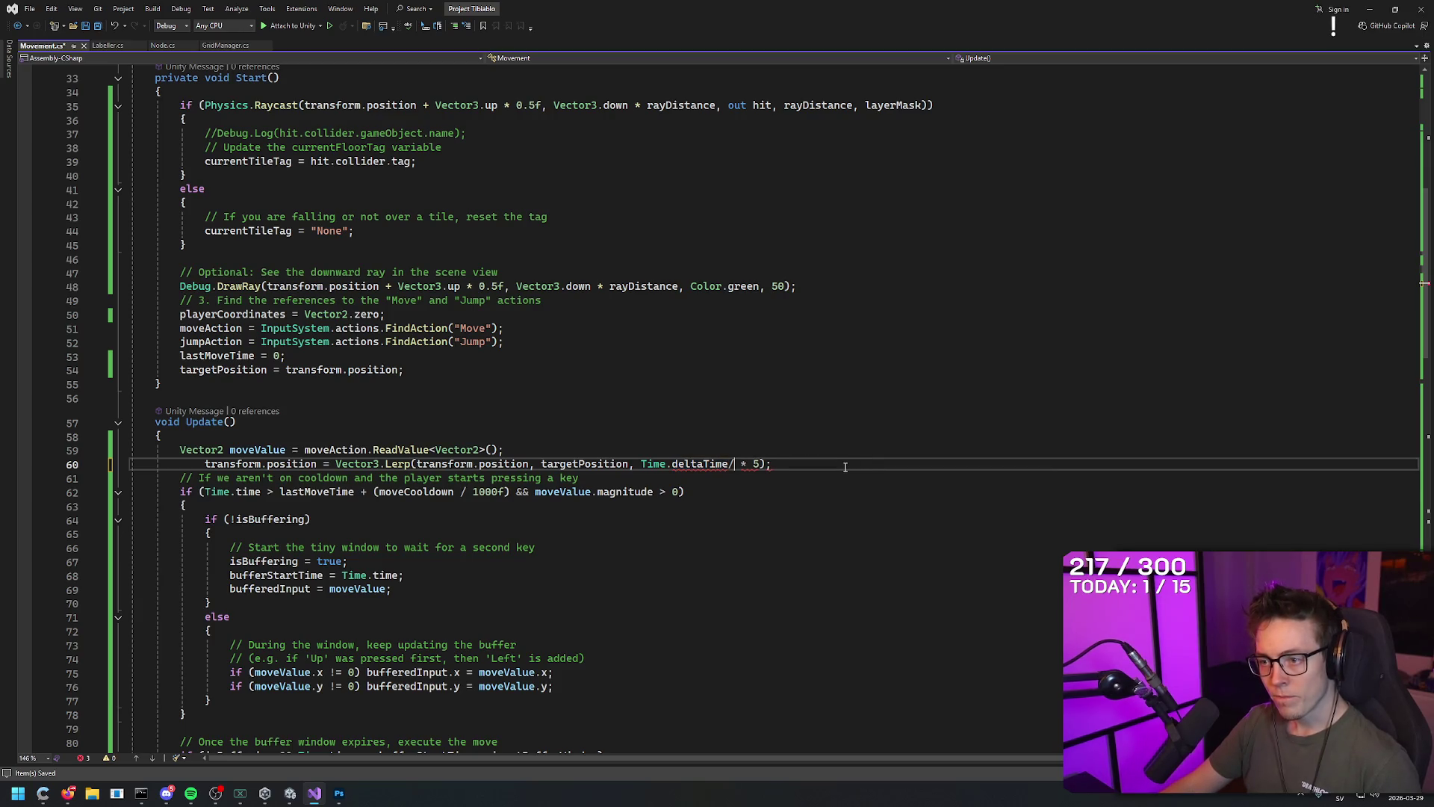
{"action": "key", "text": "BackSpace"}
{"action": "key", "text": "BackSpace"}
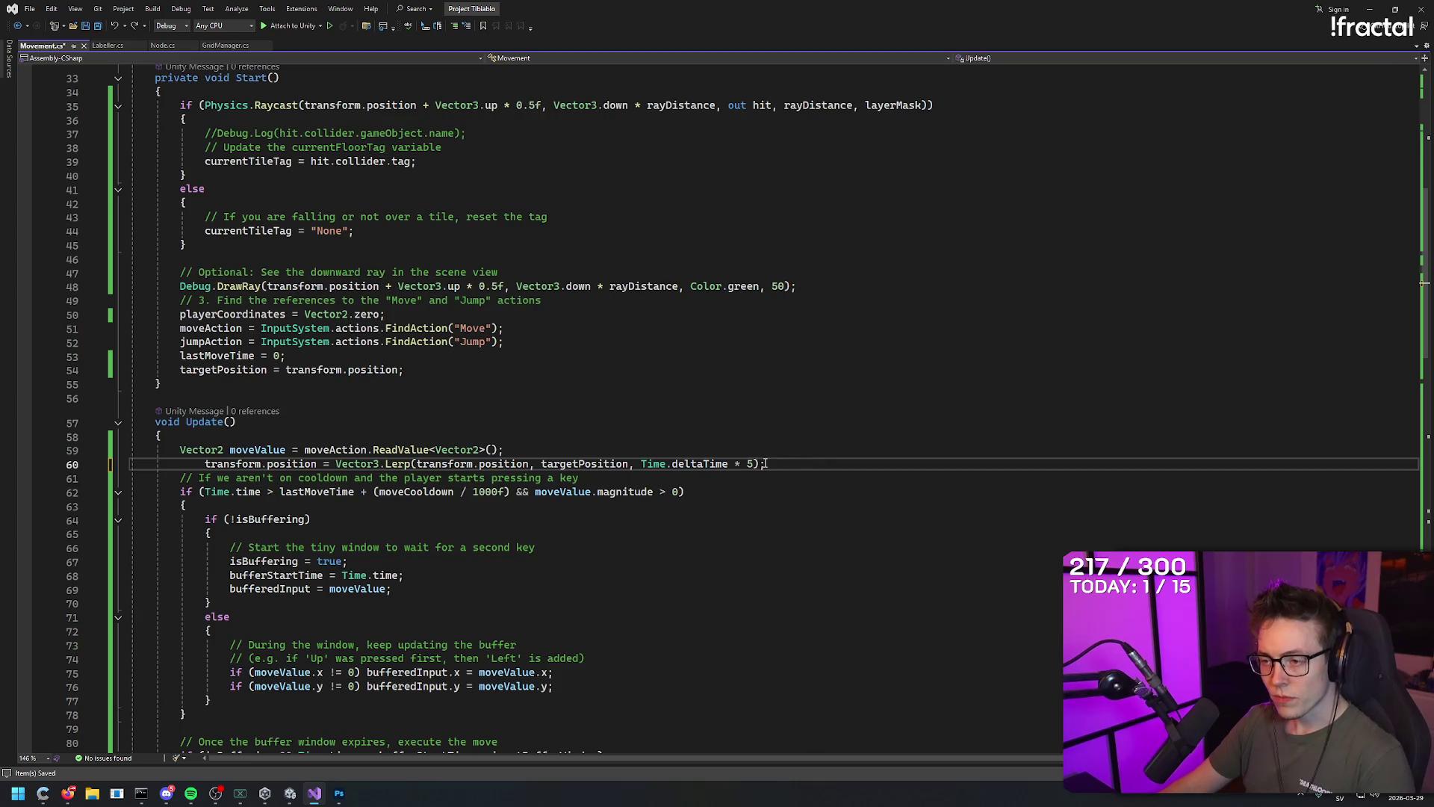
{"action": "left_click", "coordinate": [791, 465]}
{"action": "key", "text": "BackSpace"}
{"action": "key", "text": "BackSpace"}
{"action": "key", "text": "BackSpace"}
{"action": "type", "text": "3);"}
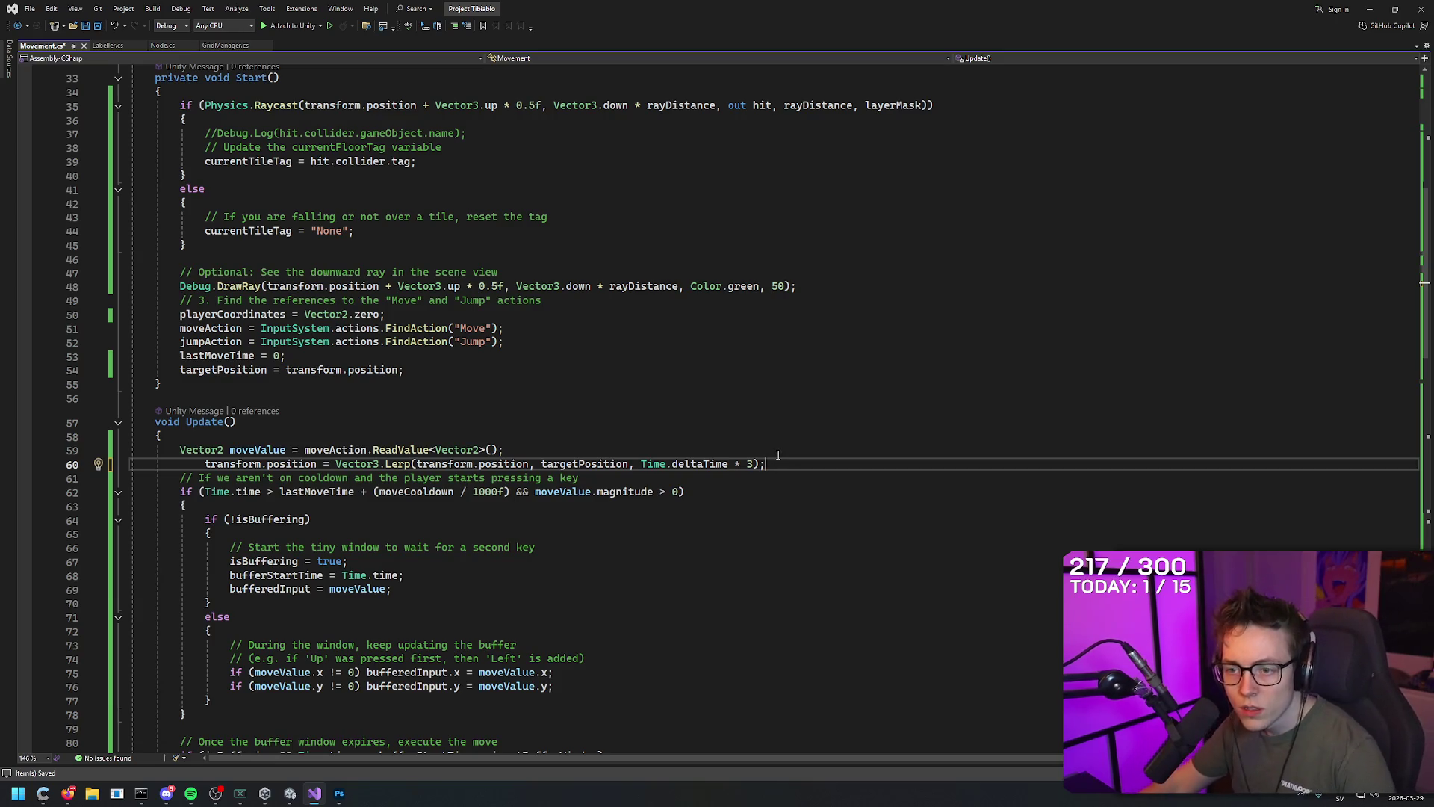
{"action": "left_click", "coordinate": [290, 793]}
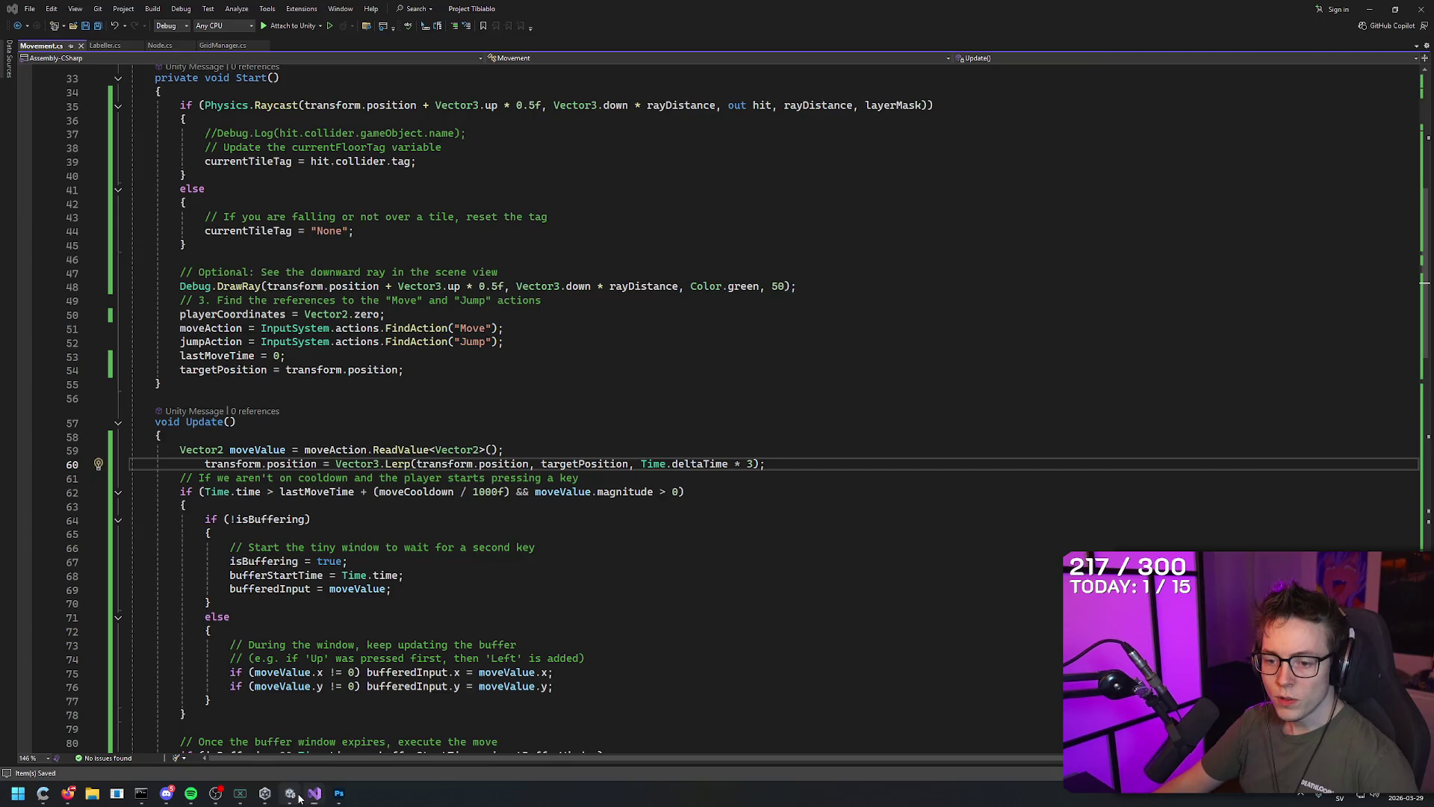
Start Play mode, restart it, and move the unit among the lower tiles to (0,2)
{"action": "key", "text": "ctrl+p"}
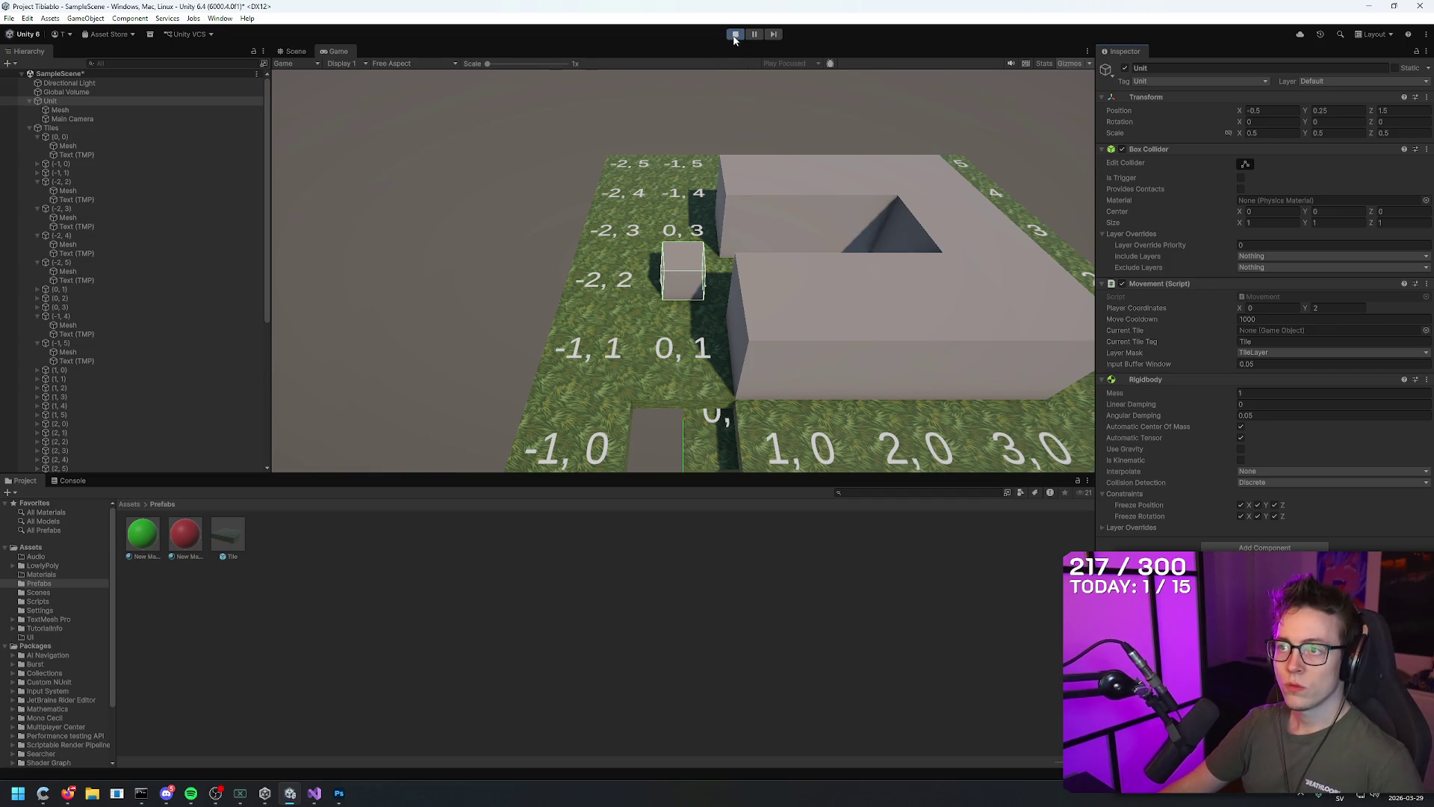
{"action": "left_click", "coordinate": [735, 35]}
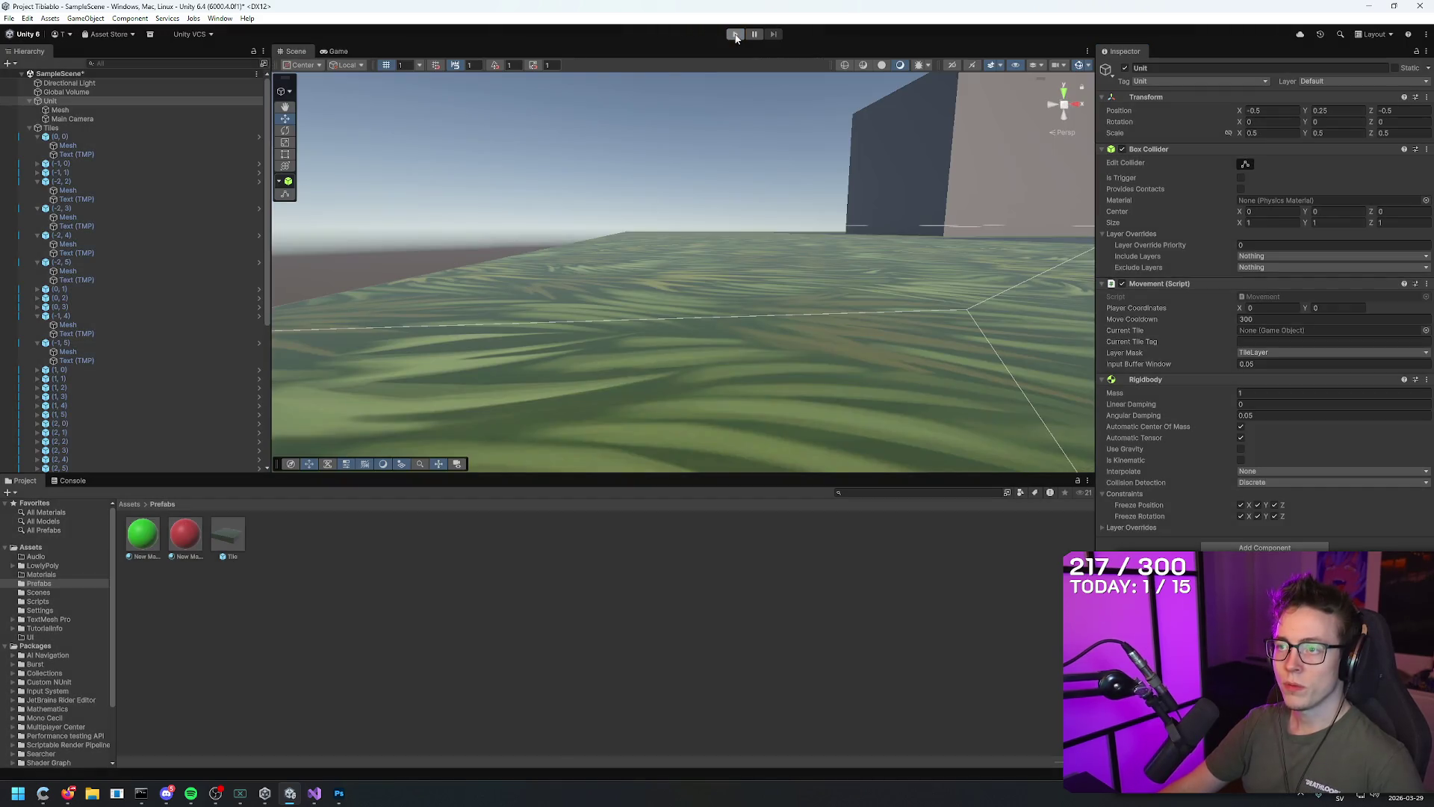
{"action": "left_click", "coordinate": [735, 35]}
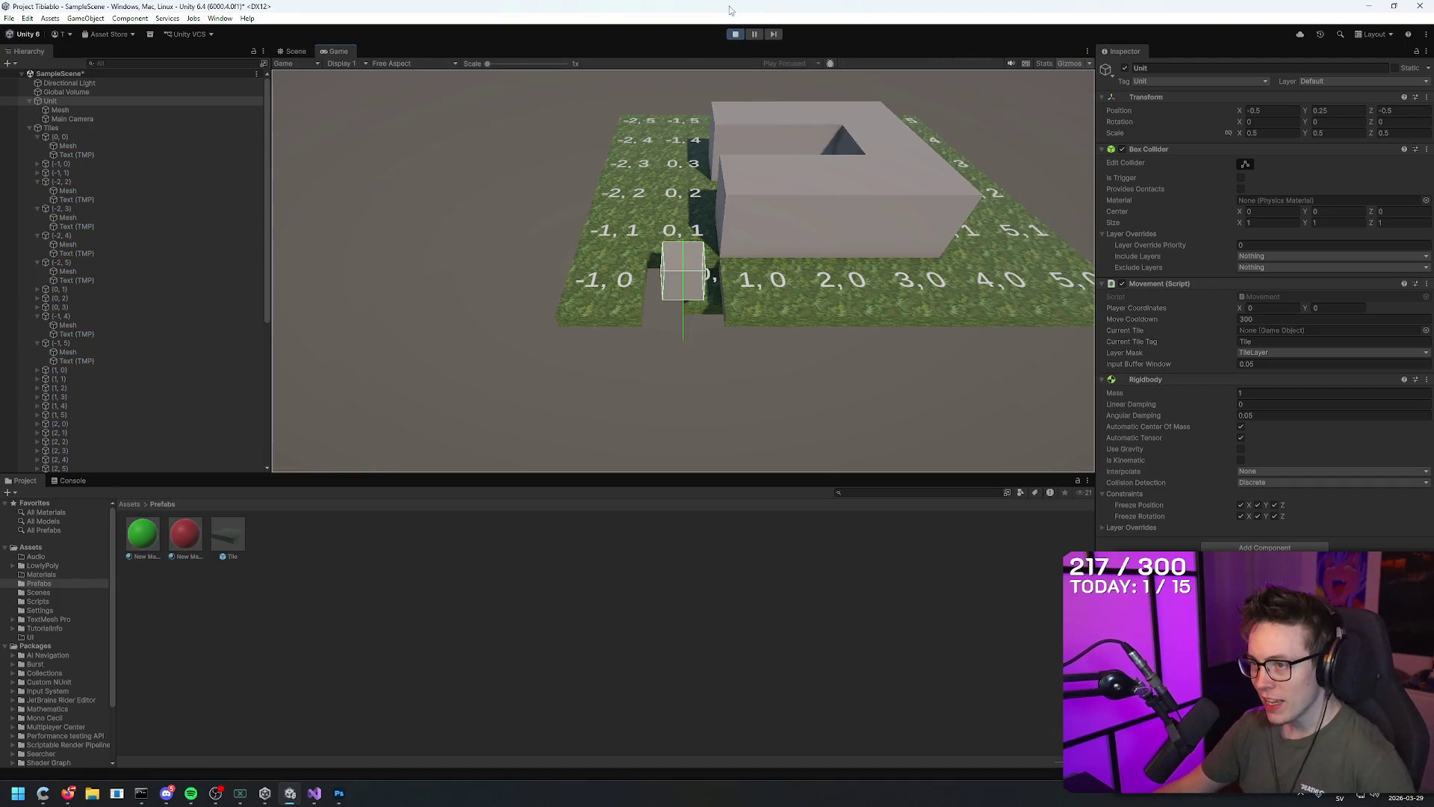
{"action": "key", "text": "a"}
{"action": "key", "text": "w"}
{"action": "key", "text": "w"}
{"action": "key", "text": "w"}
{"action": "key", "text": "w"}
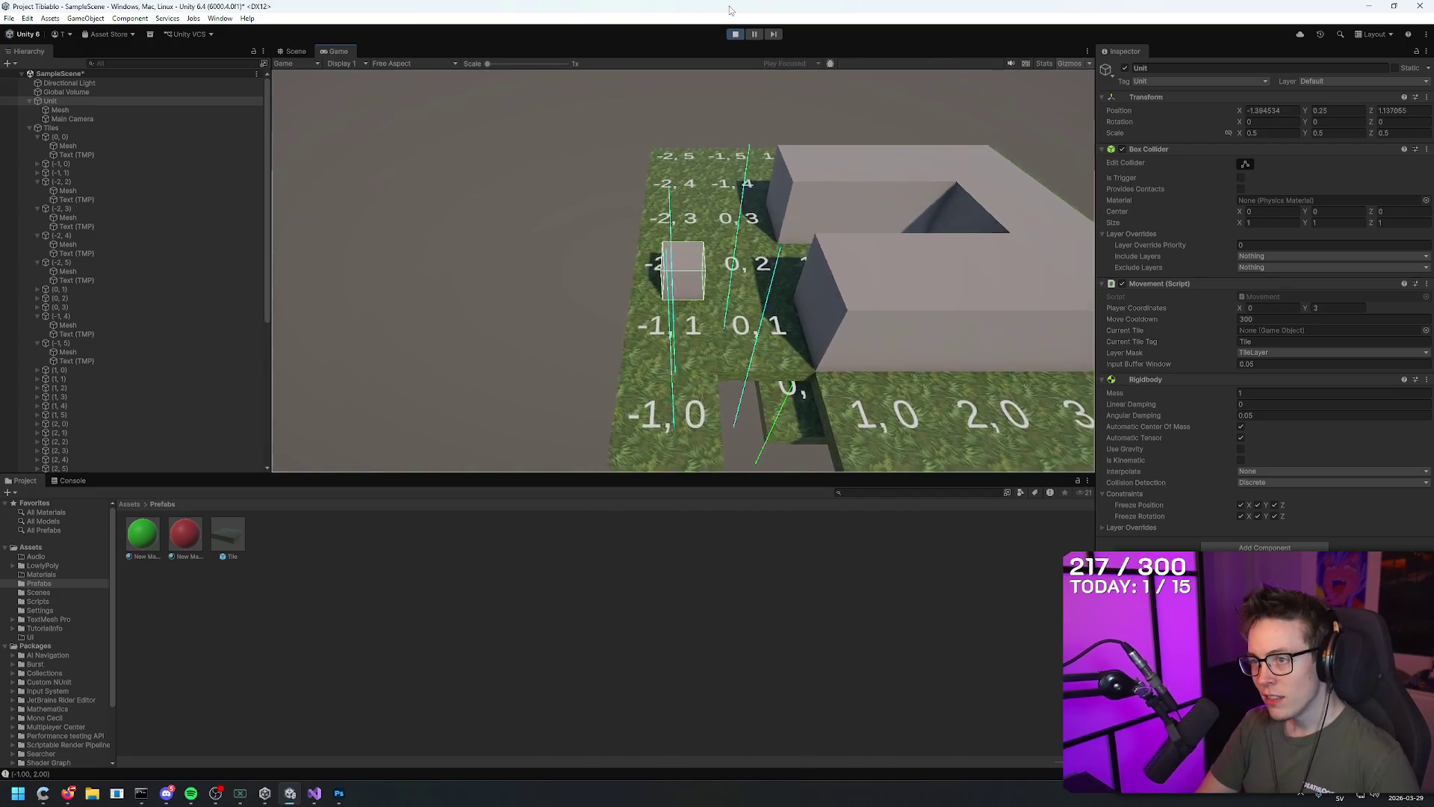
{"action": "key", "text": "s"}
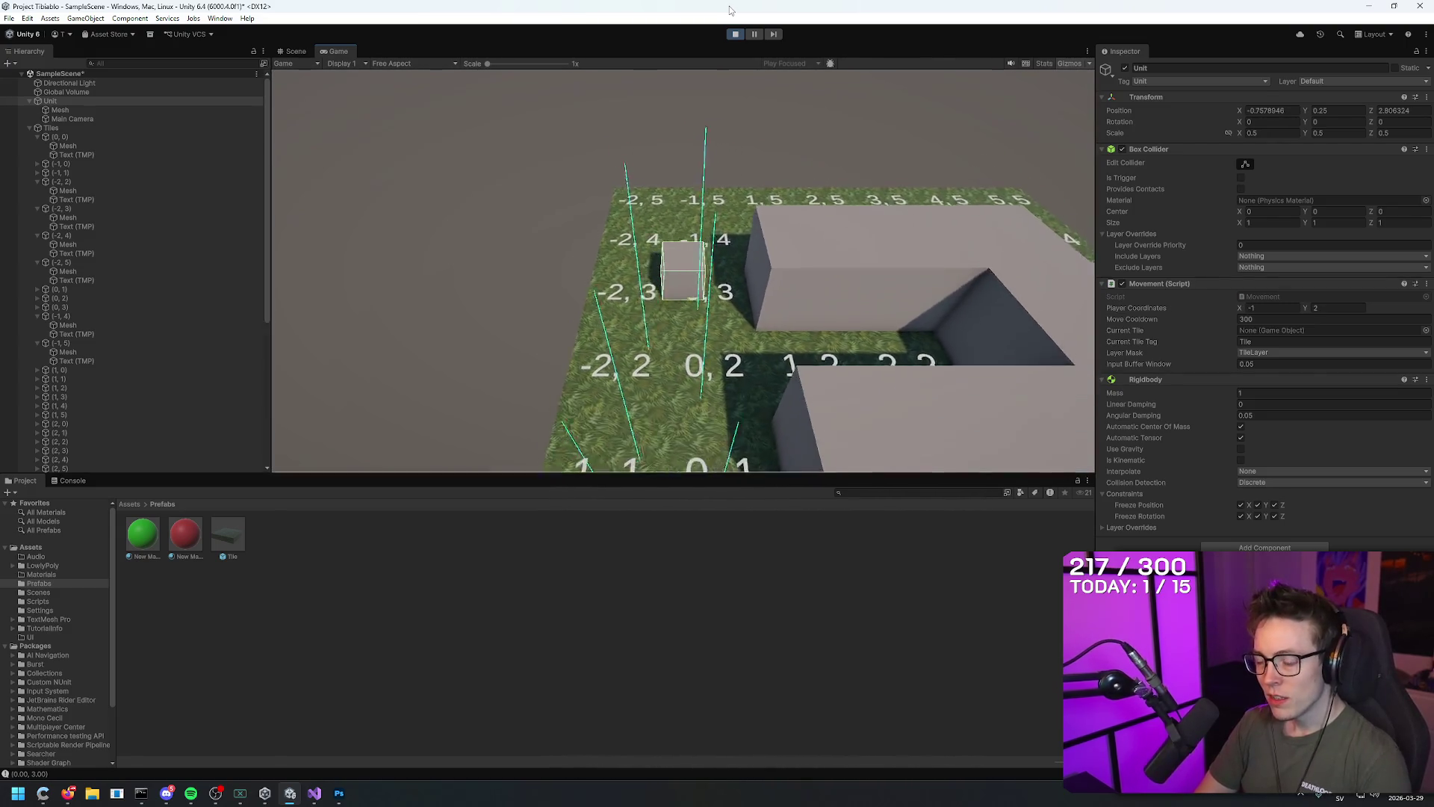
{"action": "key", "text": "d"}
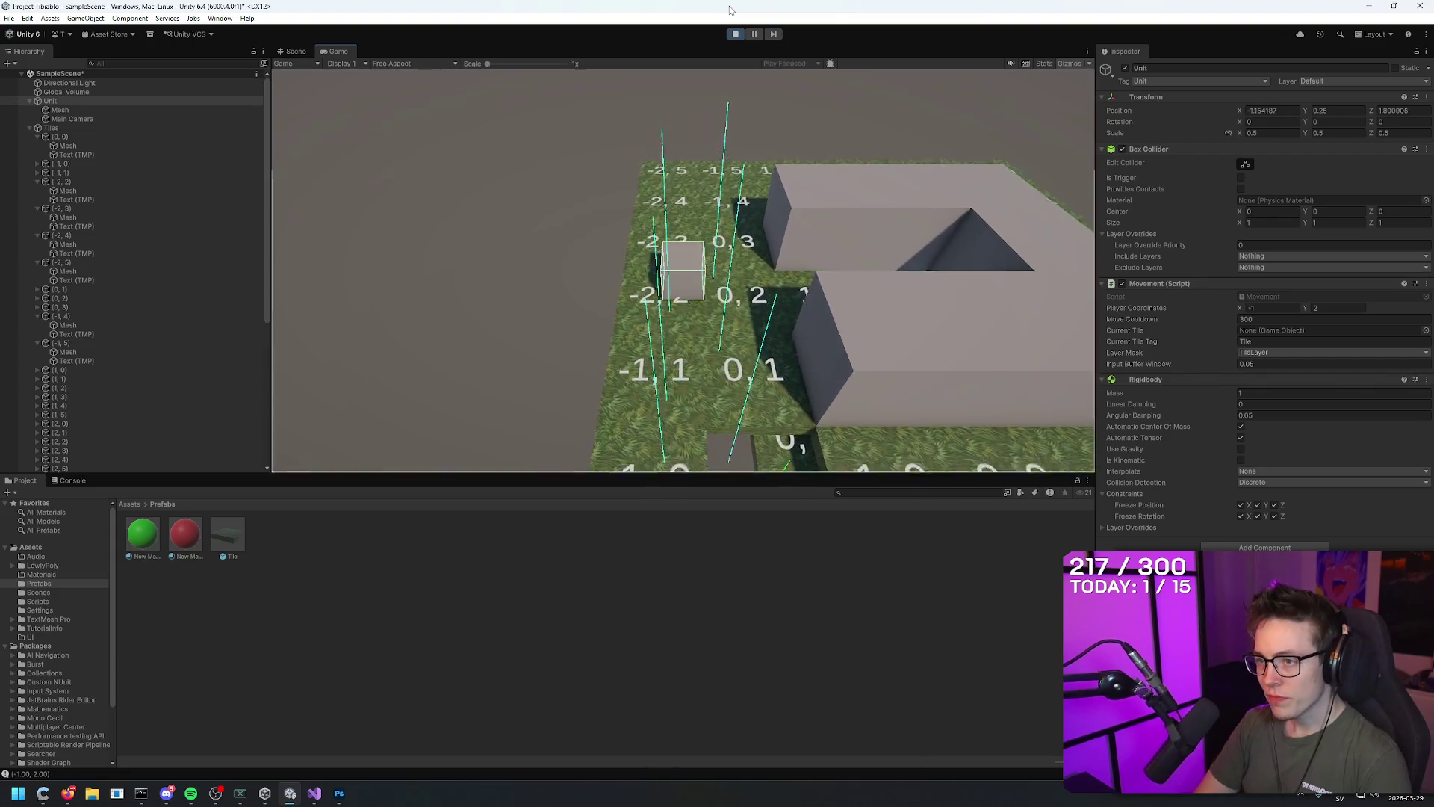
{"action": "key", "text": "s"}
{"action": "key", "text": "a"}
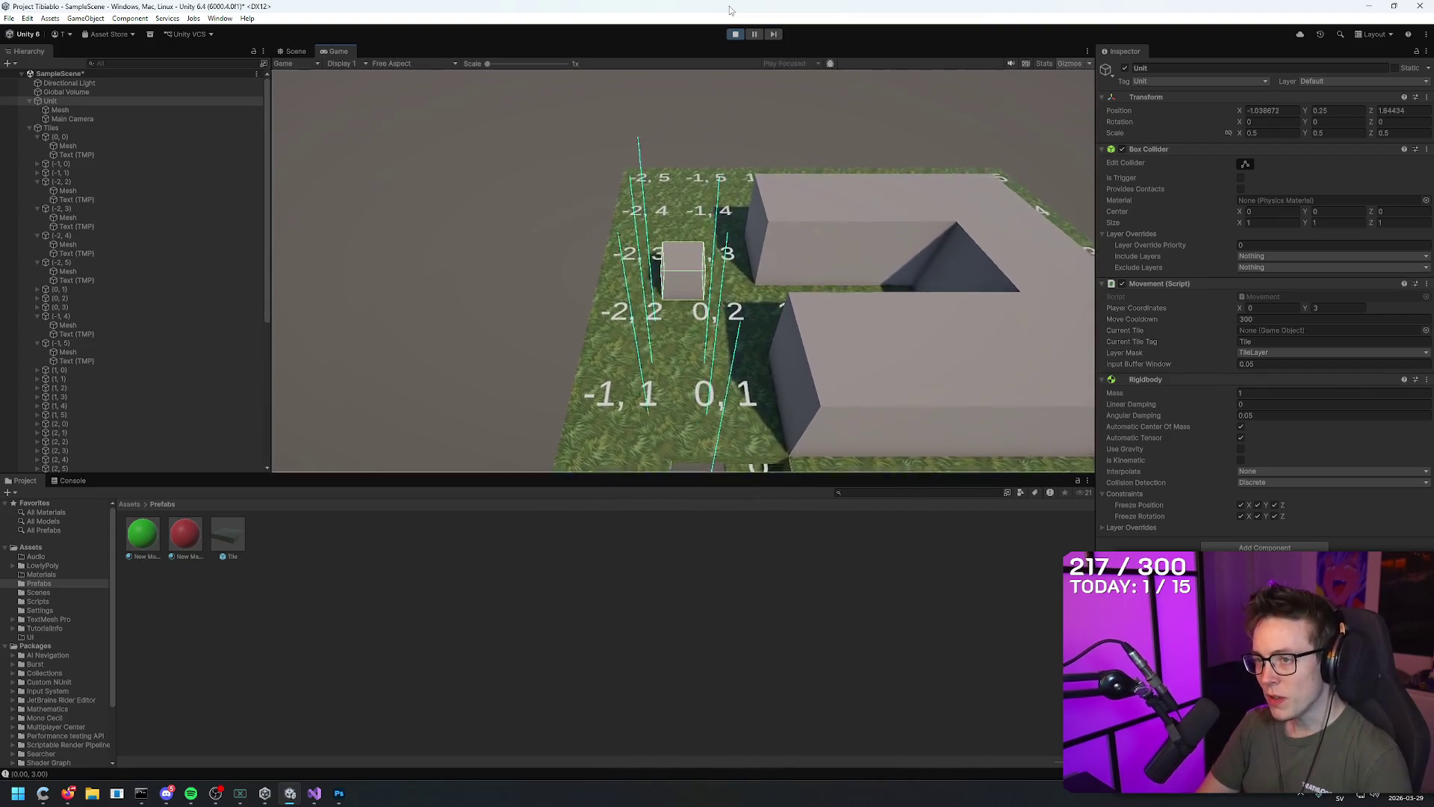
{"action": "key", "text": "d"}
Steer the unit up the board, over to tile (4,0), then up to tile (4,5)
{"action": "key", "text": "w"}
{"action": "key", "text": "a"}
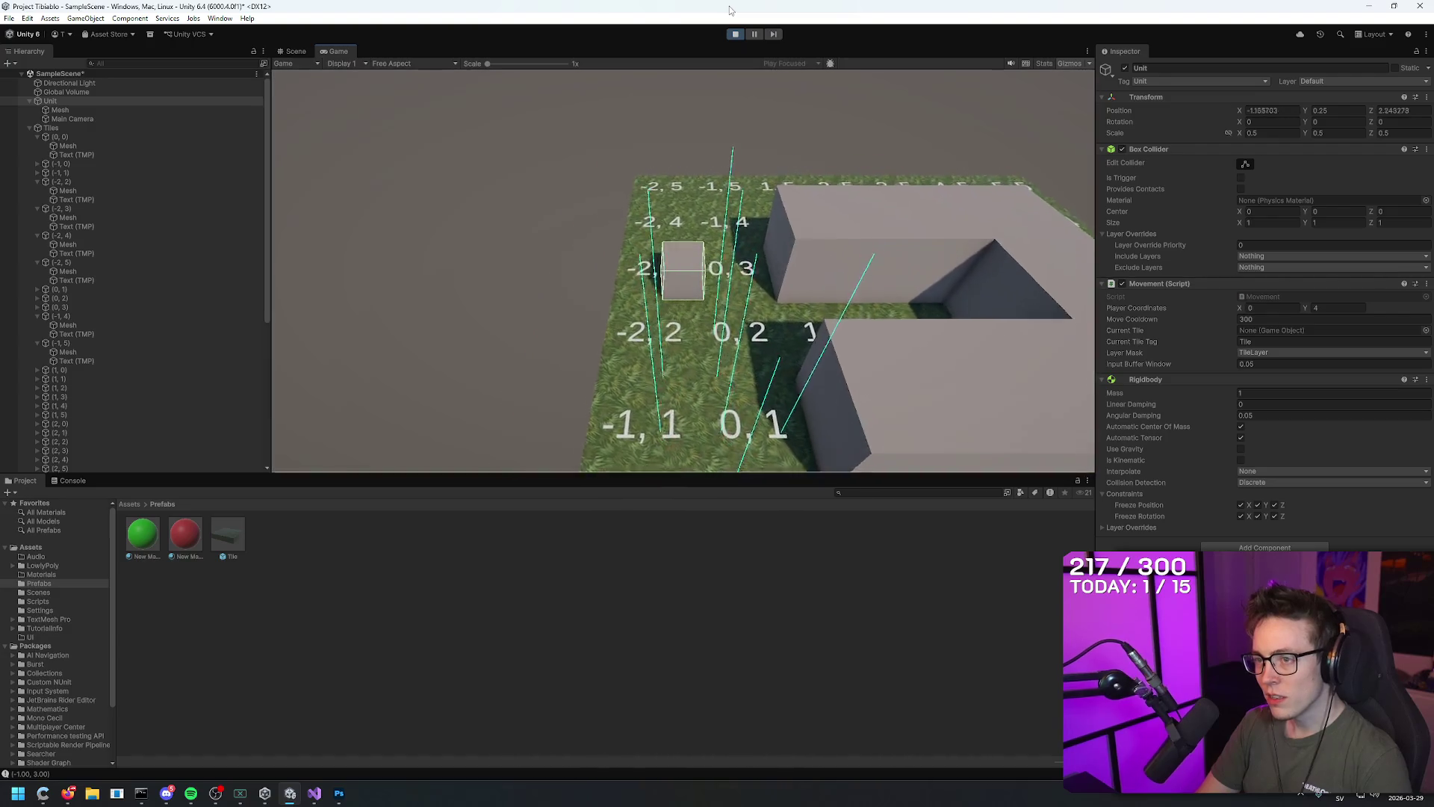
{"action": "key", "text": "w"}
{"action": "key", "text": "w"}
{"action": "key", "text": "s"}
{"action": "key", "text": "s"}
{"action": "key", "text": "s"}
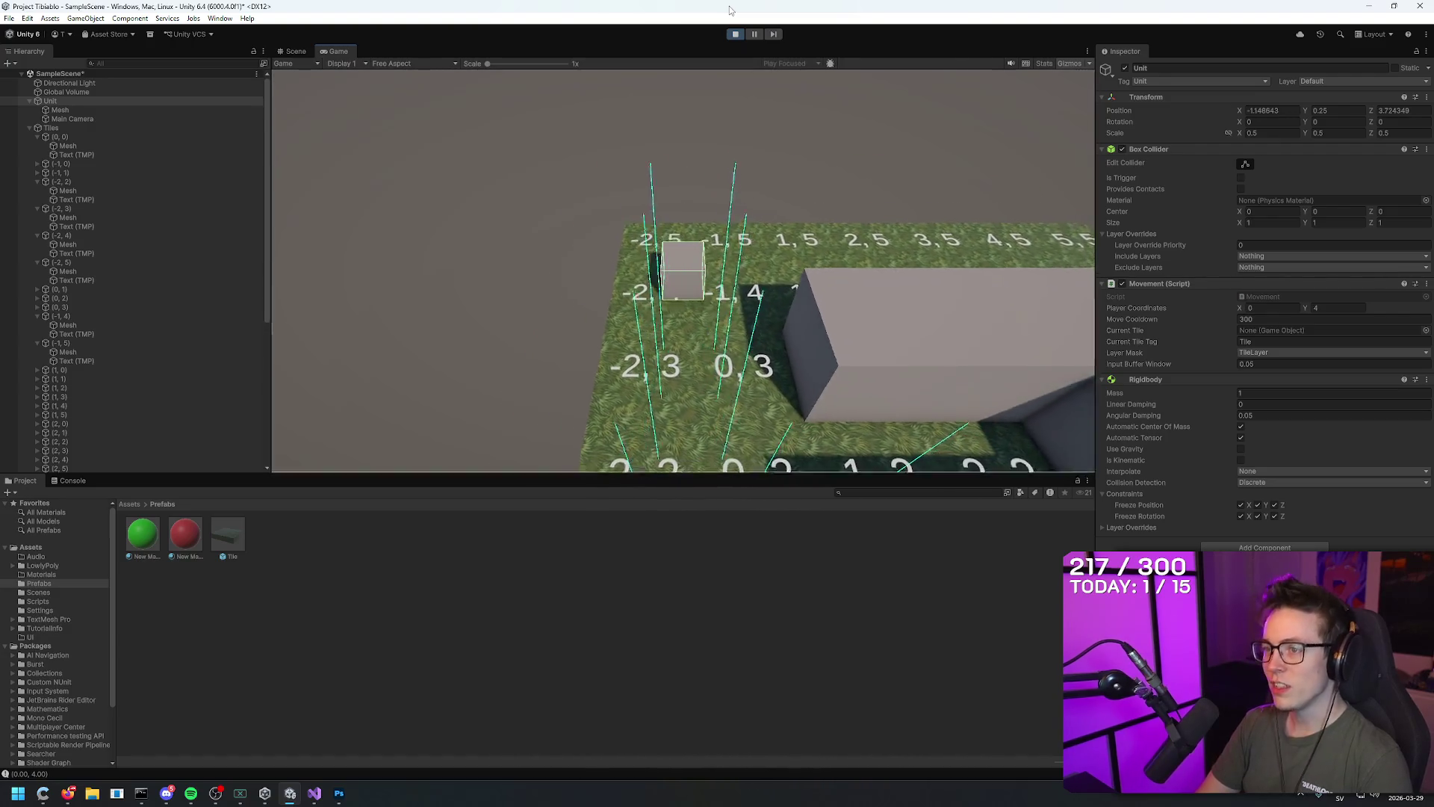
{"action": "key", "text": "d"}
{"action": "key", "text": "s"}
{"action": "key", "text": "d"}
{"action": "key", "text": "d"}
{"action": "key", "text": "d"}
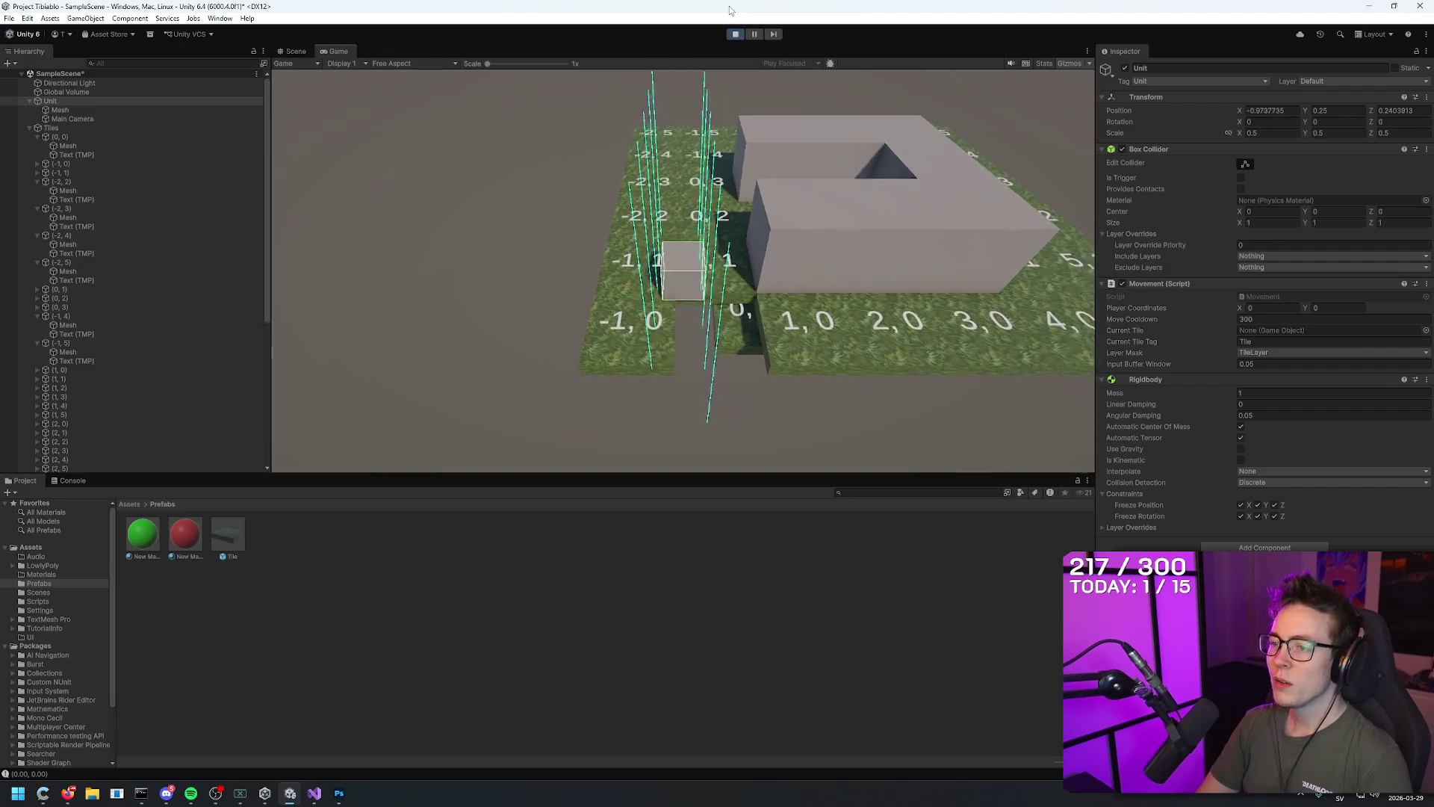
{"action": "key", "text": "w"}
{"action": "key", "text": "w"}
{"action": "key", "text": "w"}
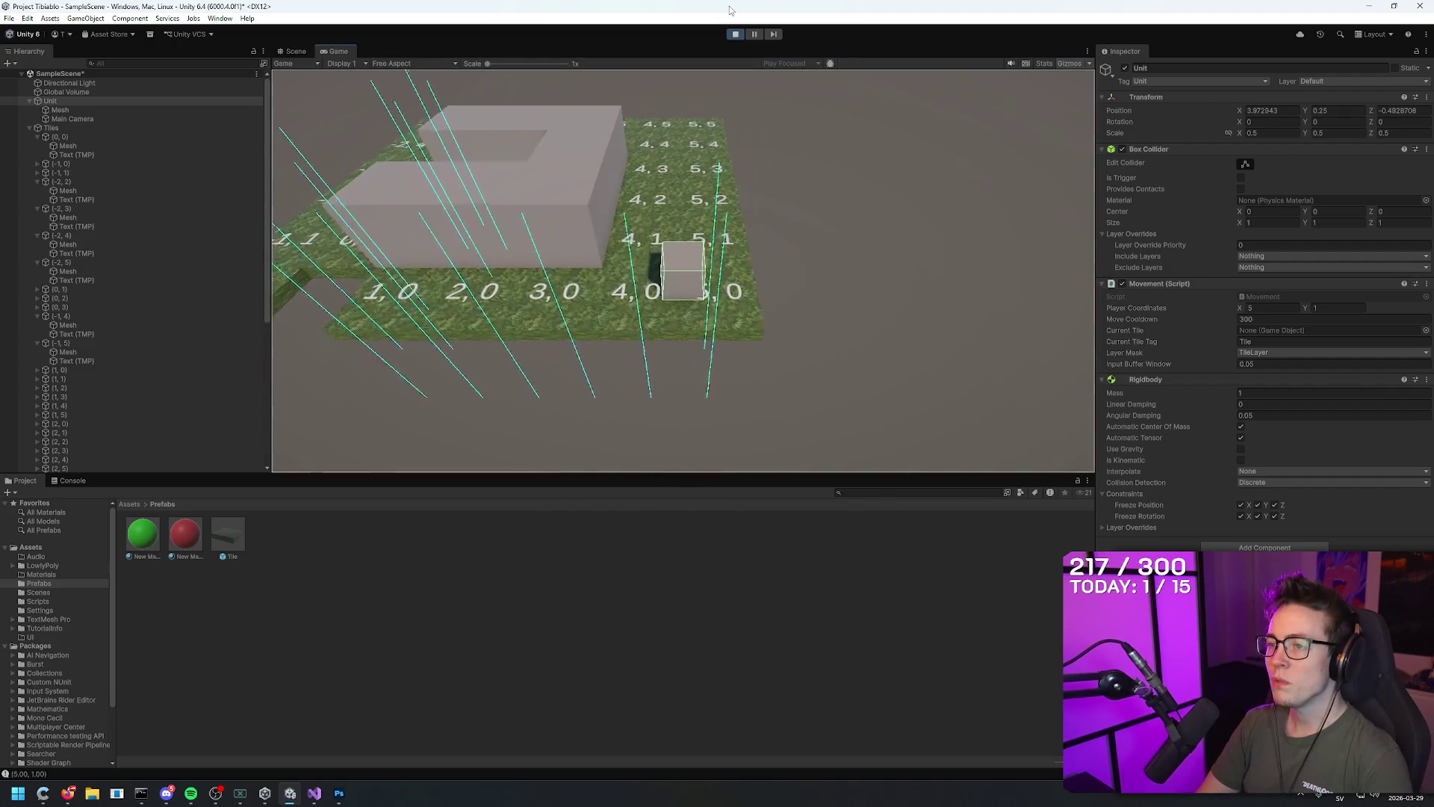
{"action": "key", "text": "a"}
{"action": "key", "text": "d"}
{"action": "key", "text": "w"}
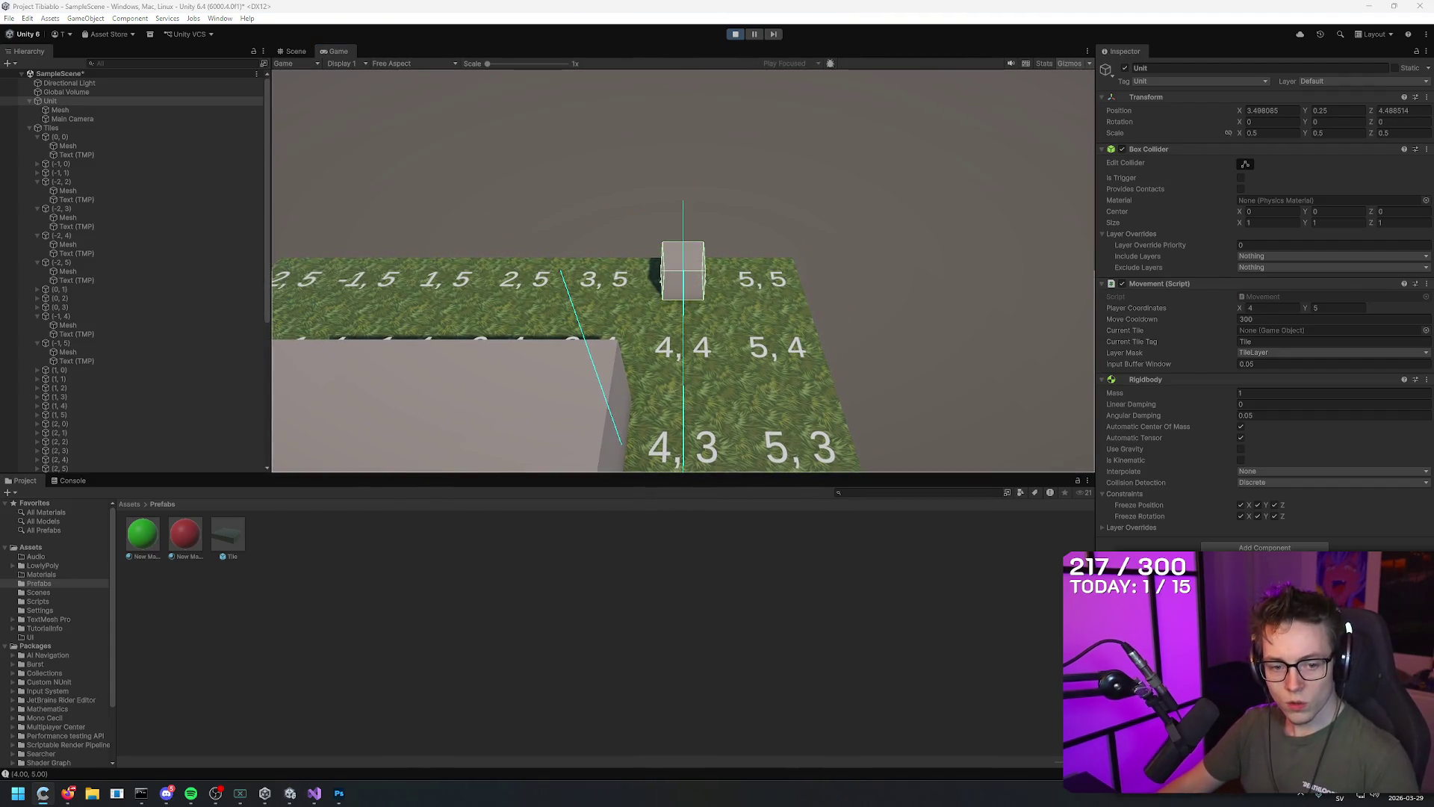
Replace the Lerp call on line 60 with the pasted Vector3.MoveTowards using movespeed * Time.deltaTime
{"action": "left_click", "coordinate": [315, 794]}
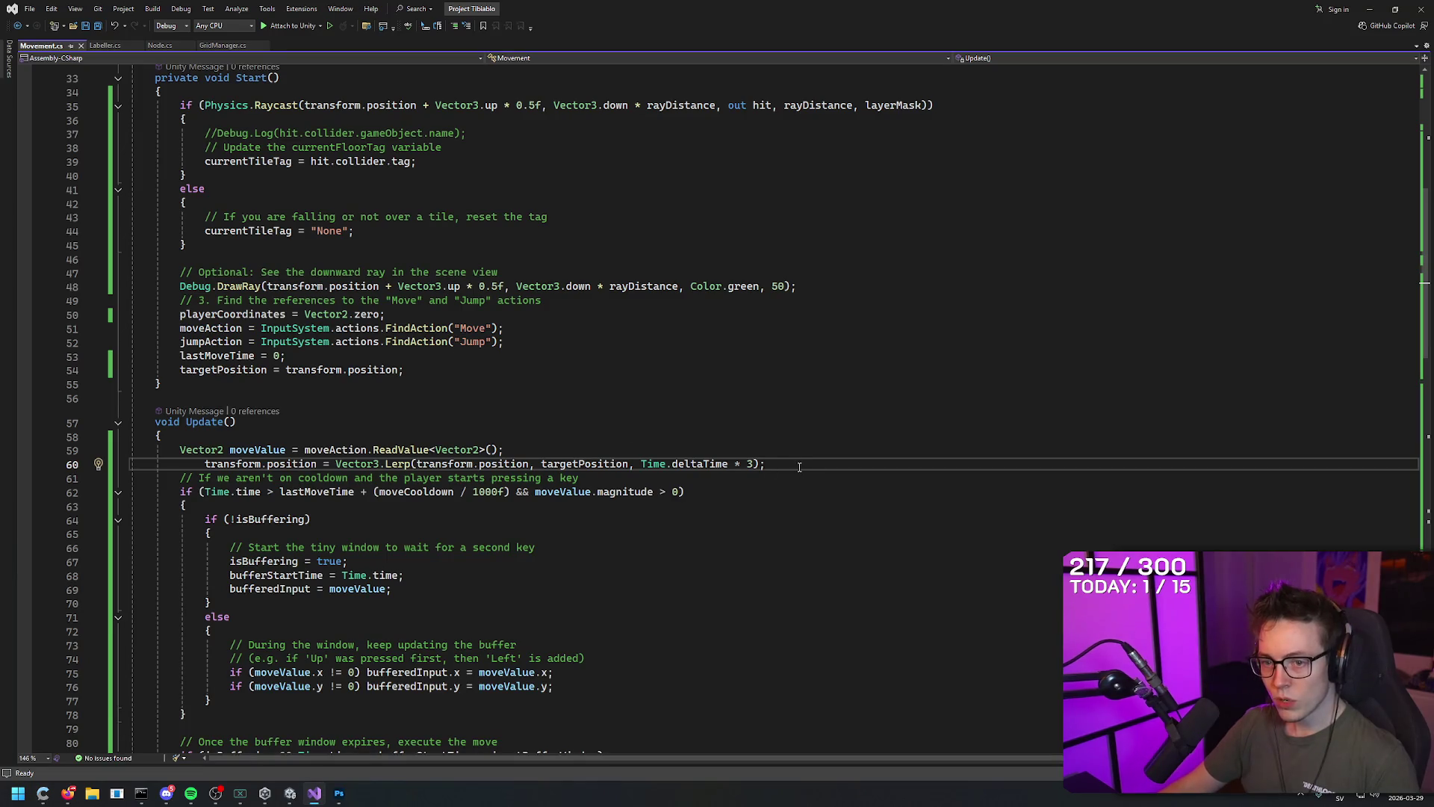
{"action": "mouse_move", "coordinate": [802, 464]}
{"action": "left_mouse_down"}
{"action": "mouse_move", "coordinate": [374, 479]}
{"action": "mouse_move", "coordinate": [339, 465]}
{"action": "left_mouse_up"}
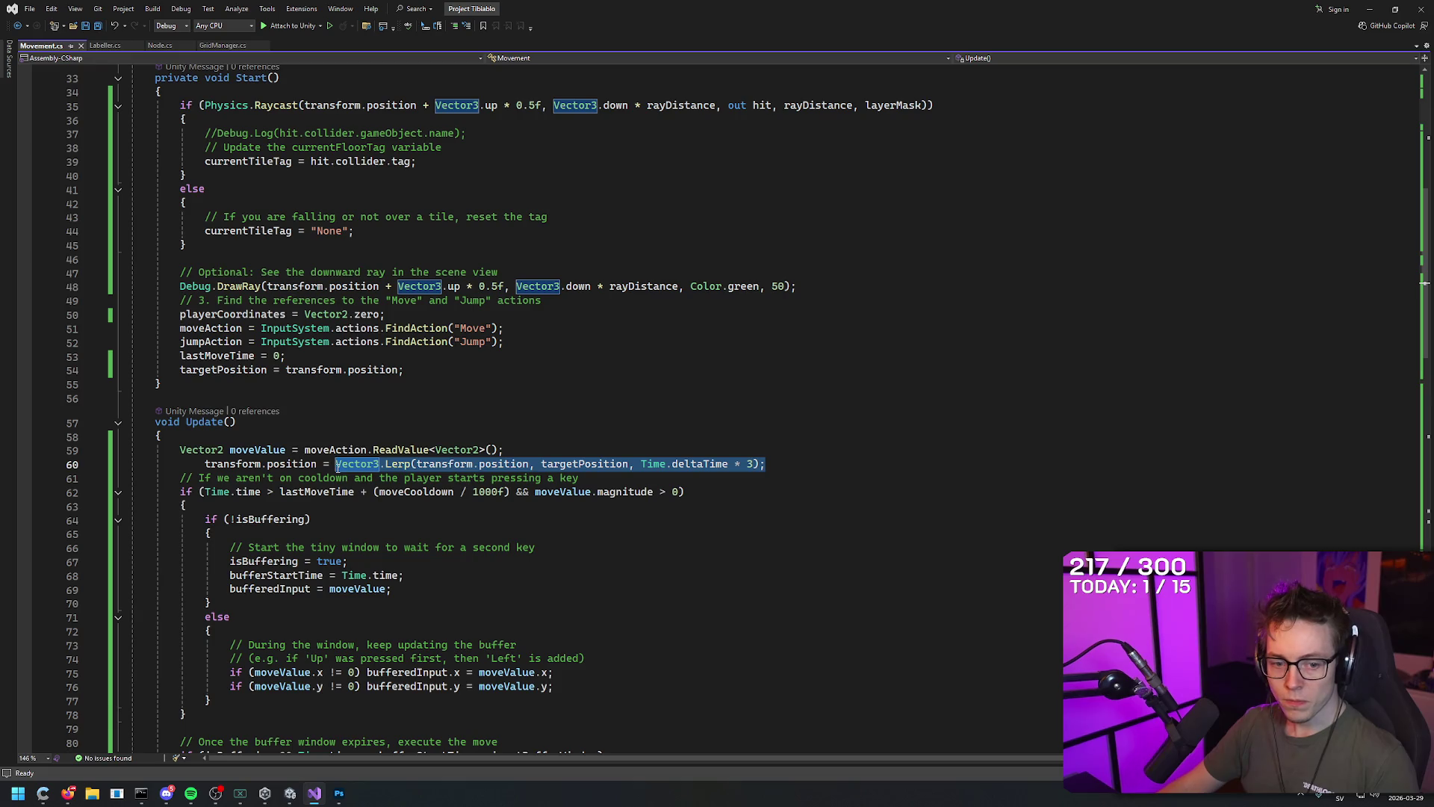
{"action": "type", "text": "Vector3.MoveTowards(transform.position, targetPosition, movespeed * Time.deltaTime);"}
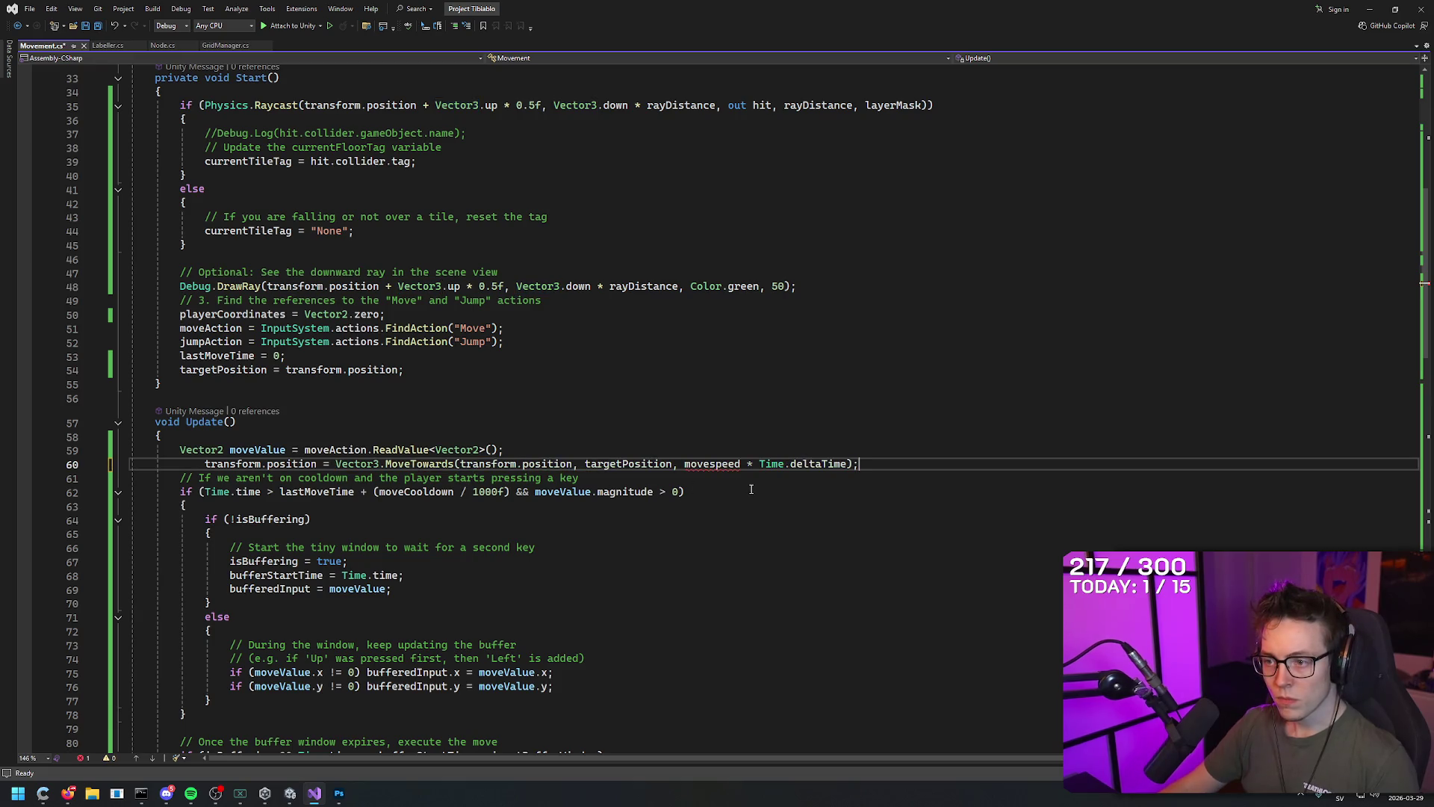
{"action": "mouse_move", "coordinate": [715, 464]}
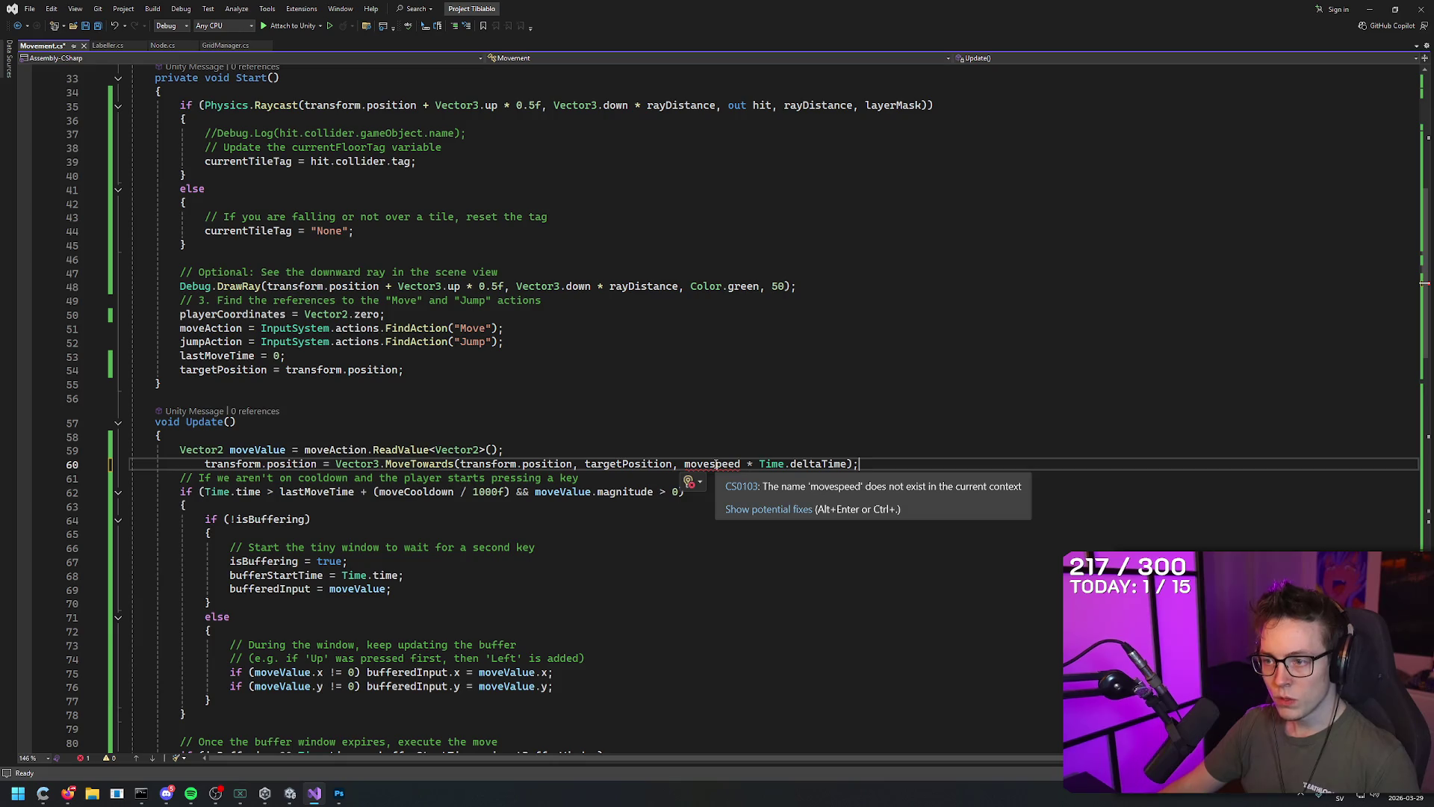
{"action": "scroll", "coordinate": [590, 445], "scroll_direction": "up", "scroll_amount": 7}
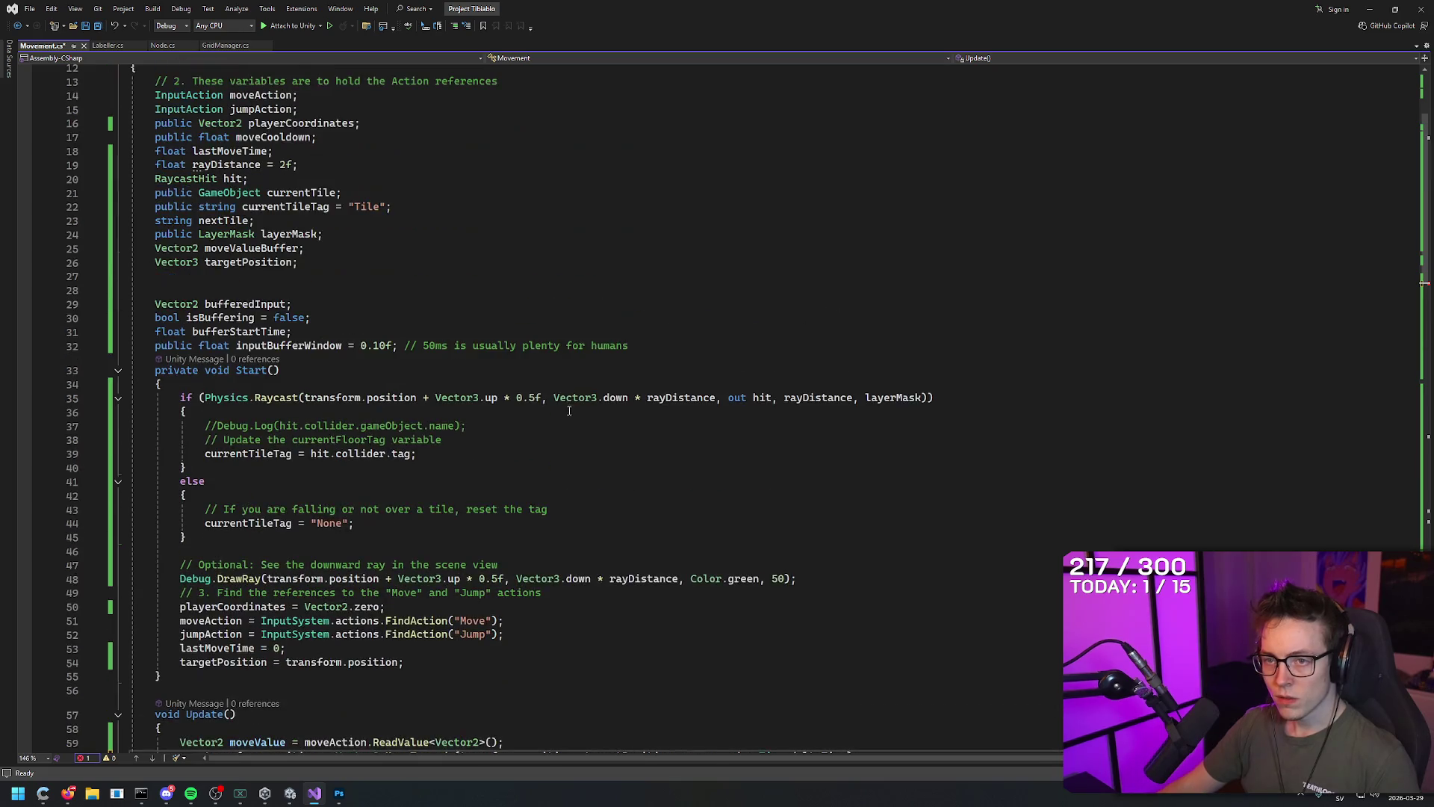
Declare a float movespeed field on line 27
{"action": "left_click", "coordinate": [285, 282]}
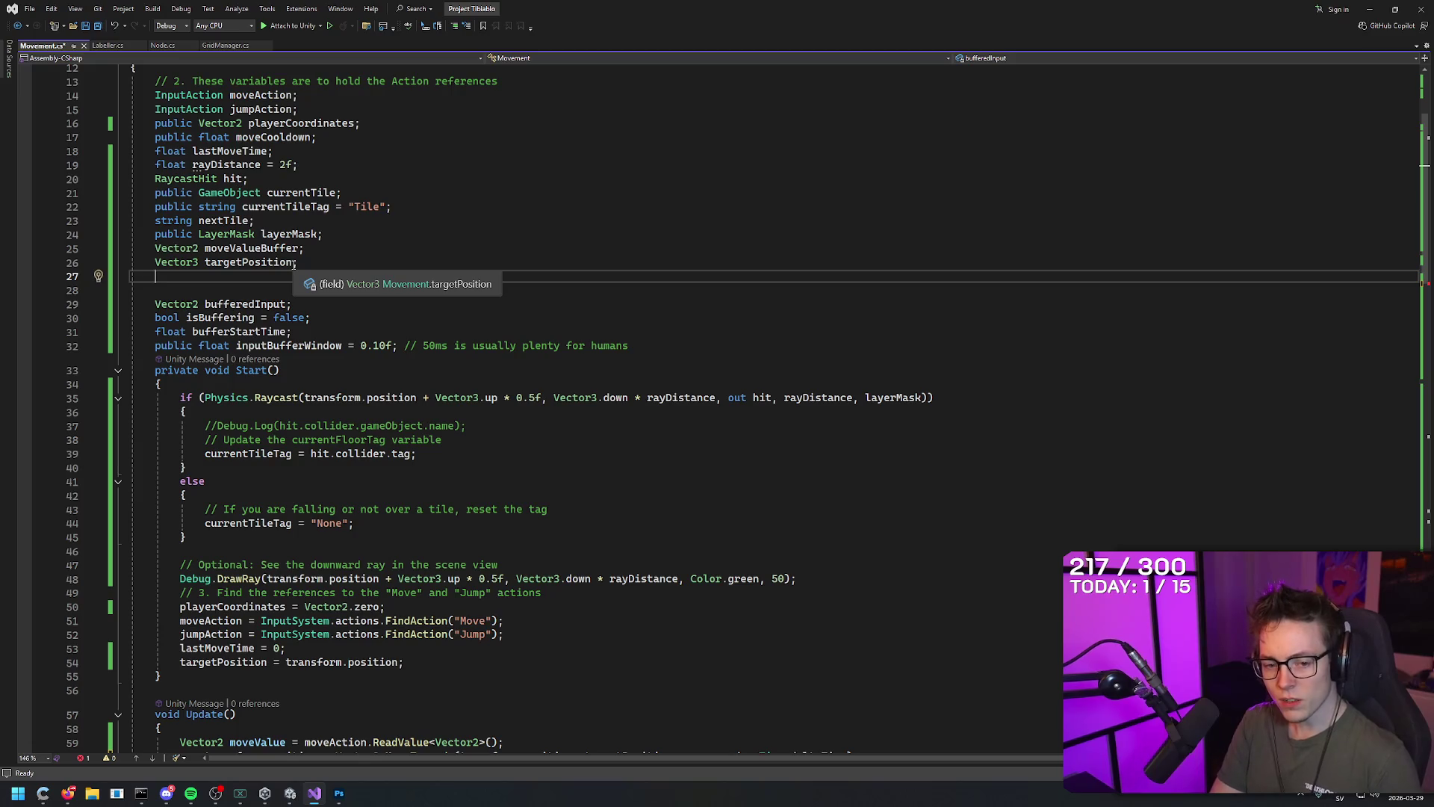
{"action": "key", "text": "ctrl+space"}
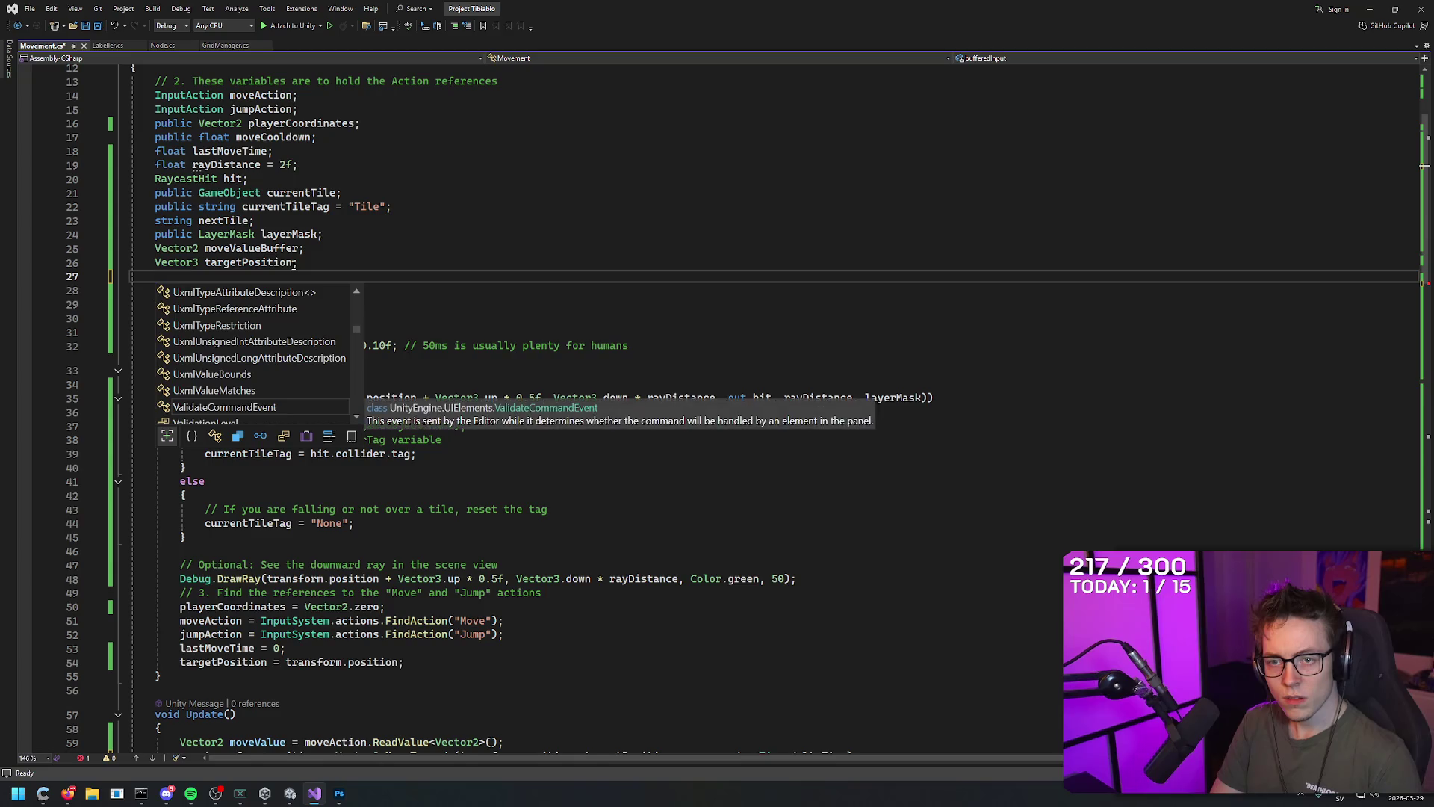
{"action": "type", "text": "movespeed;"}
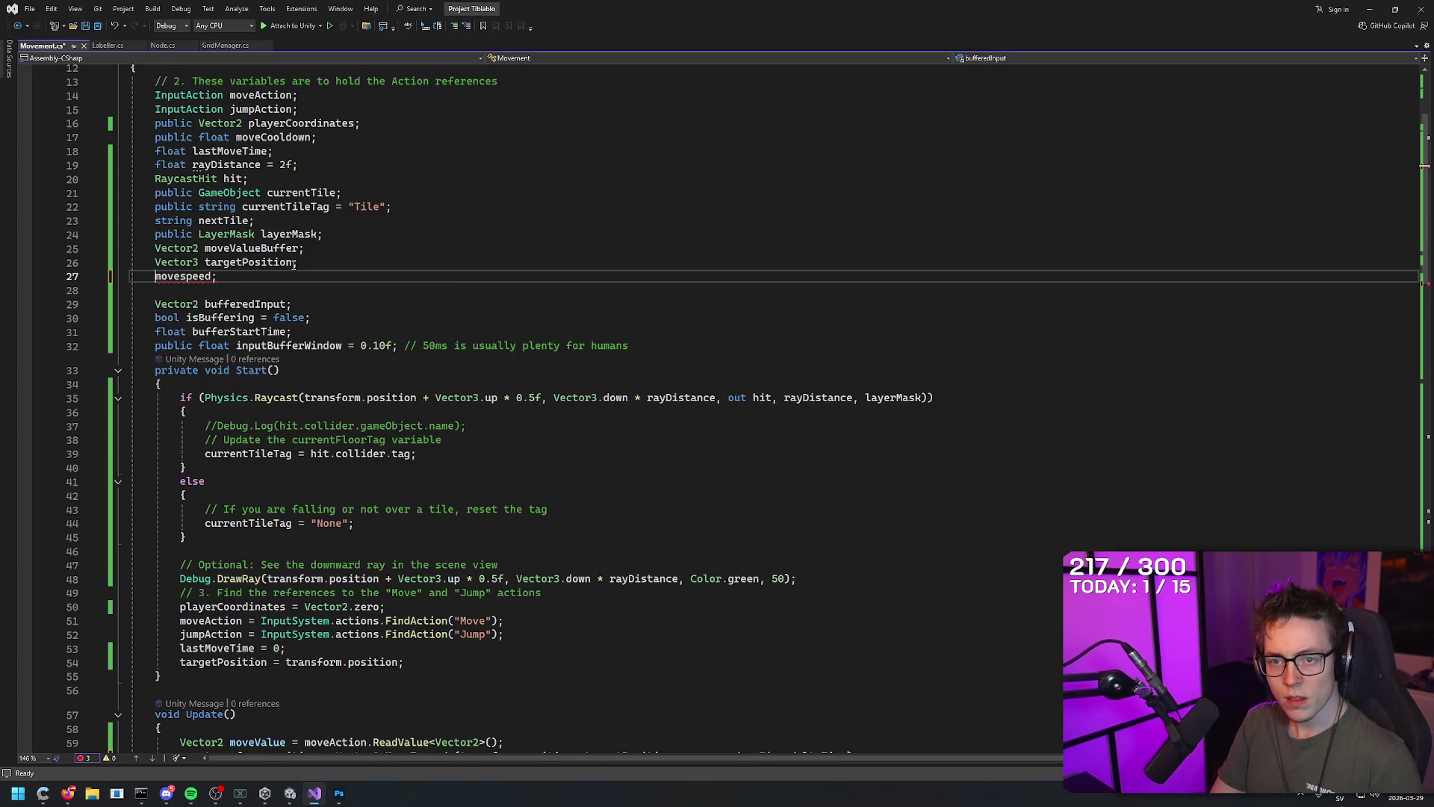
{"action": "key", "text": "Home"}
{"action": "type", "text": "Vector"}
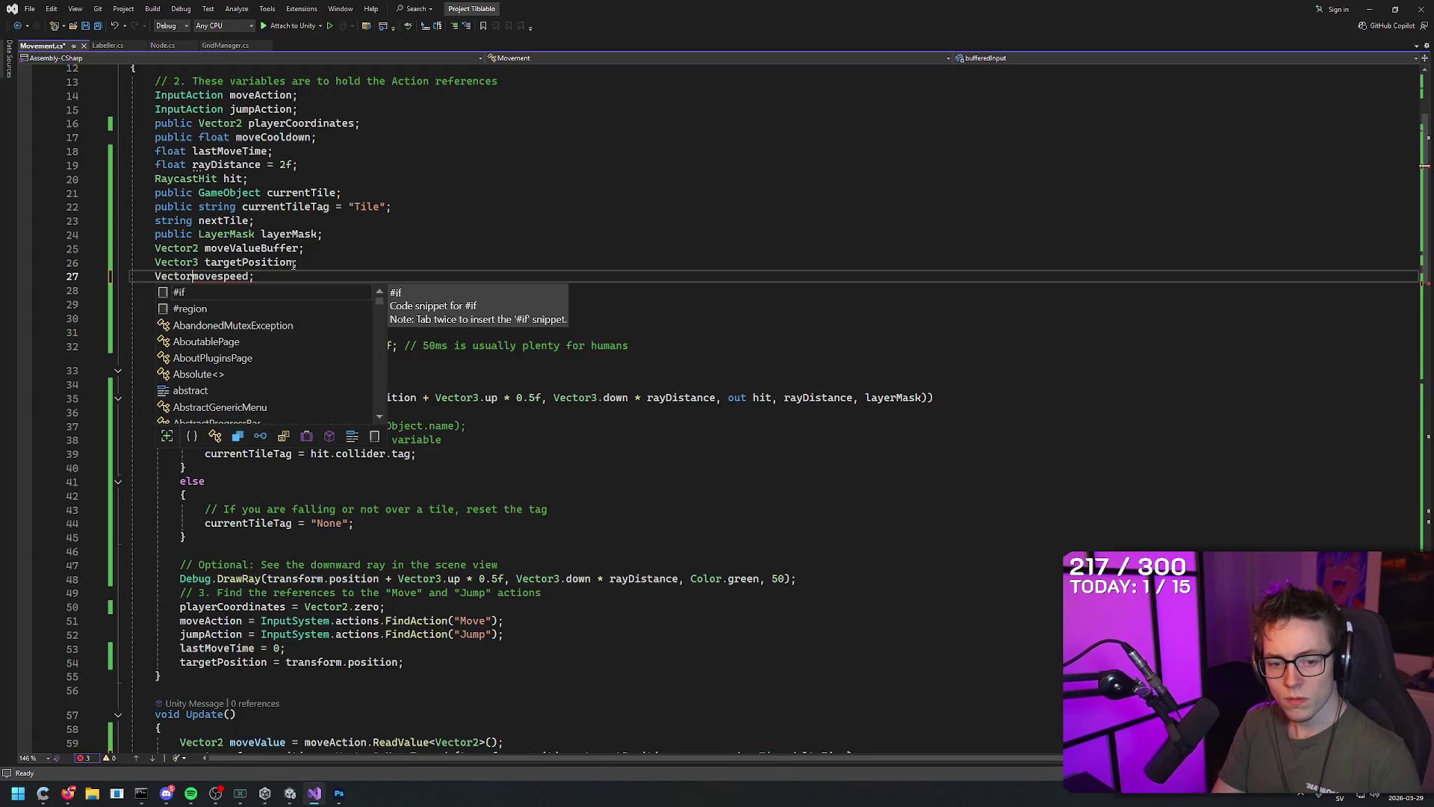
{"action": "key", "text": "BackSpace"}
{"action": "key", "text": "BackSpace"}
{"action": "key", "text": "BackSpace"}
{"action": "type", "text": "fl"}
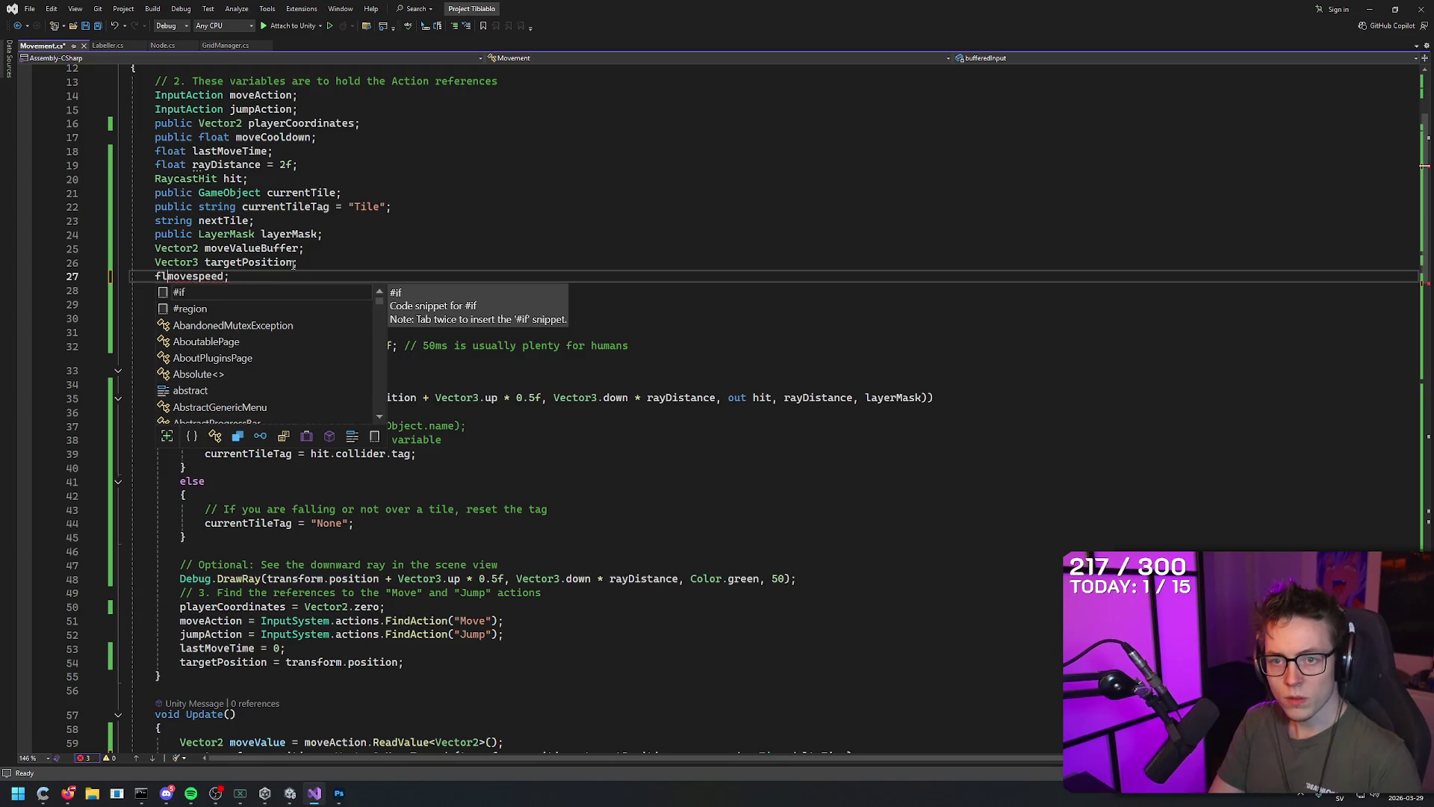
{"action": "type", "text": "oat"}
{"action": "key", "text": "End"}
{"action": "key", "text": "Return"}
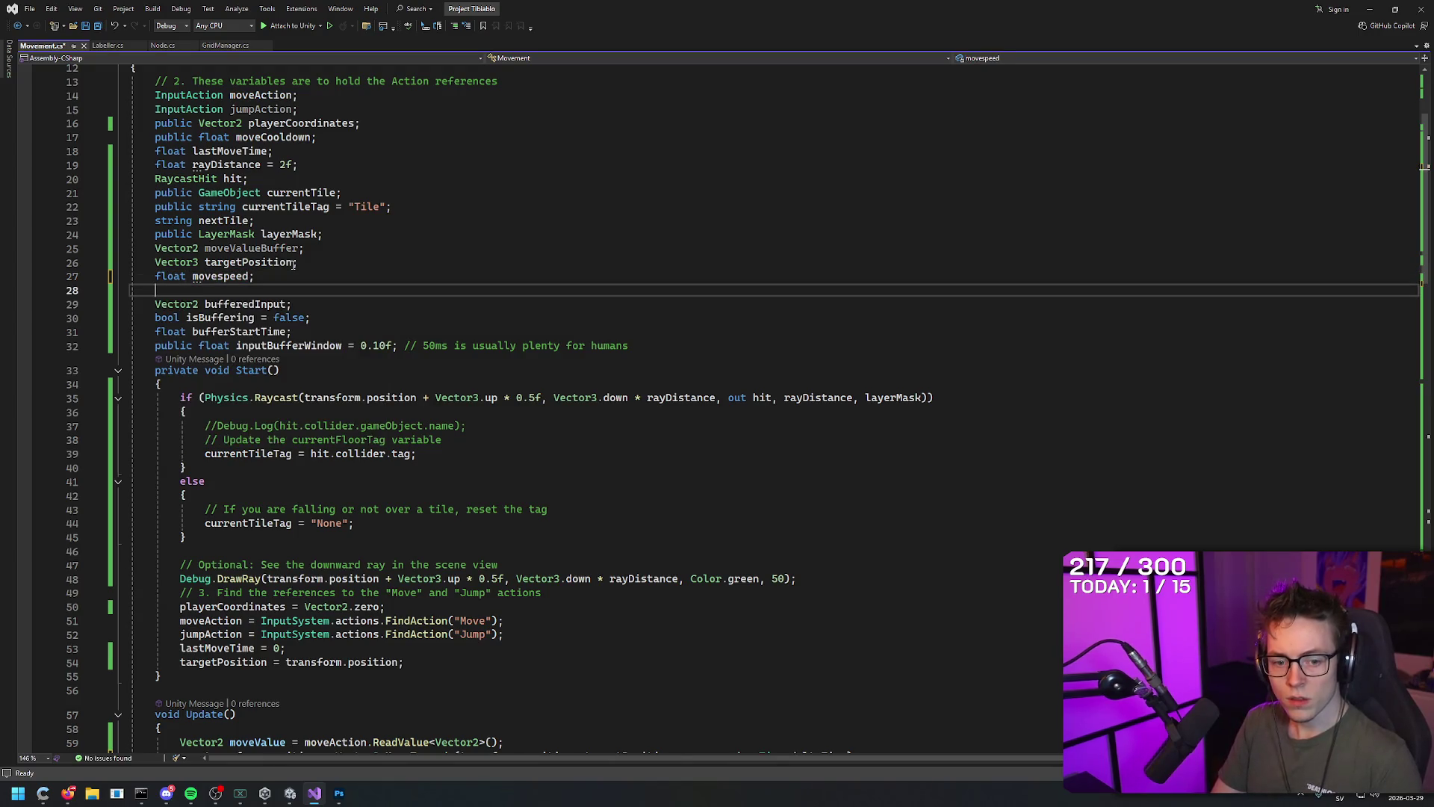
Give movespeed a default value of 5f and save the script
{"action": "scroll", "coordinate": [731, 389], "scroll_direction": "down", "scroll_amount": 8}
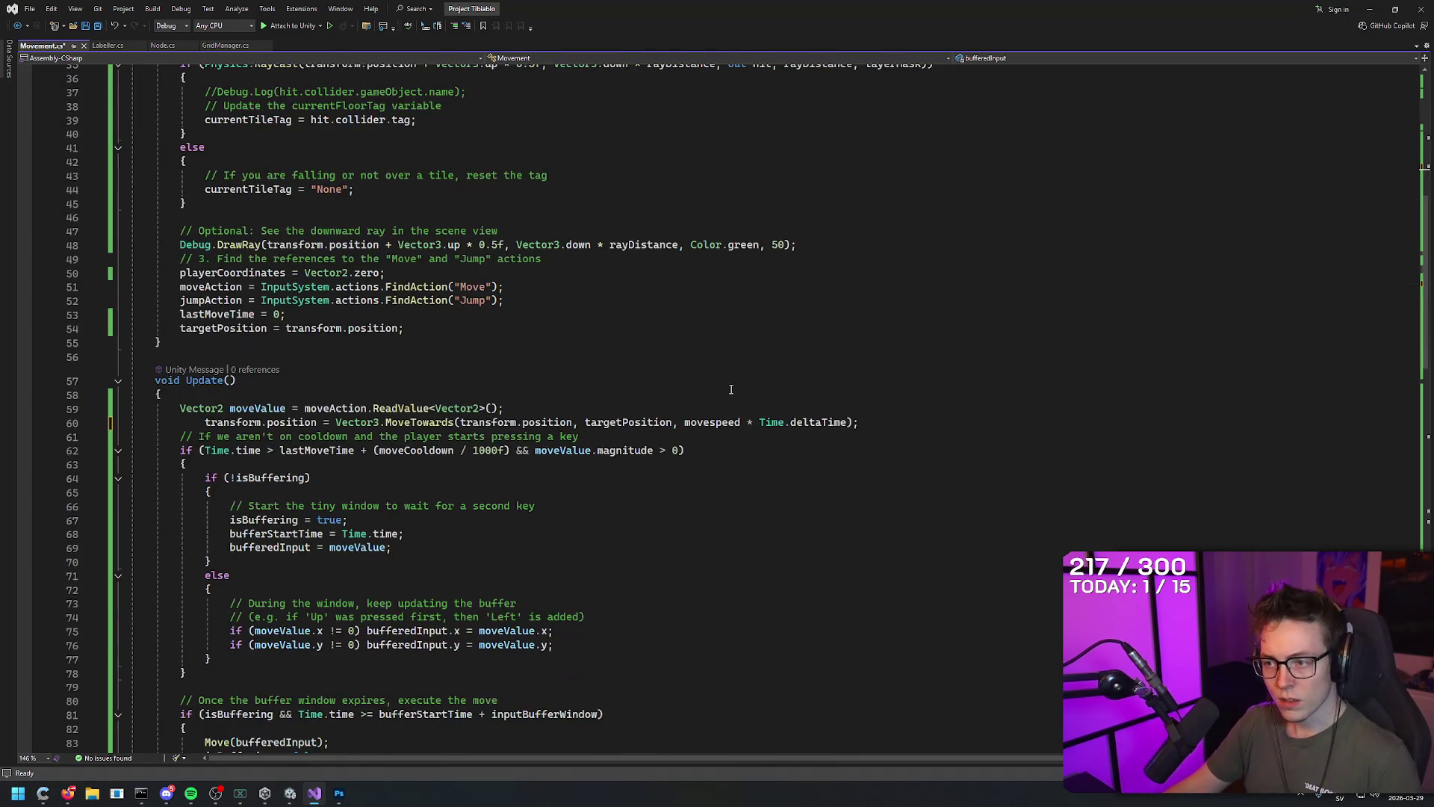
{"action": "scroll", "coordinate": [731, 390], "scroll_direction": "up", "scroll_amount": 10}
{"action": "left_click", "coordinate": [271, 404]}
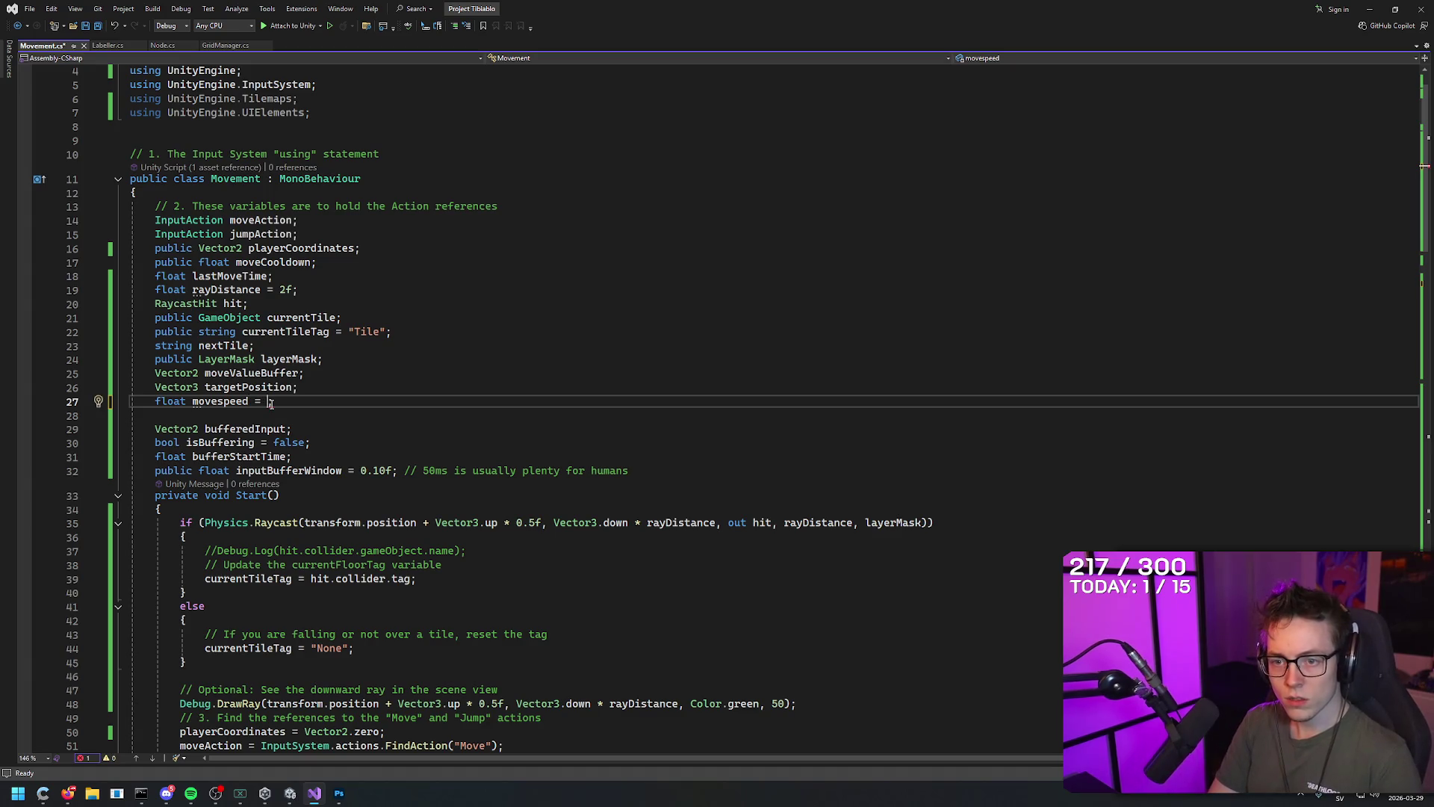
{"action": "type", "text": "5"}
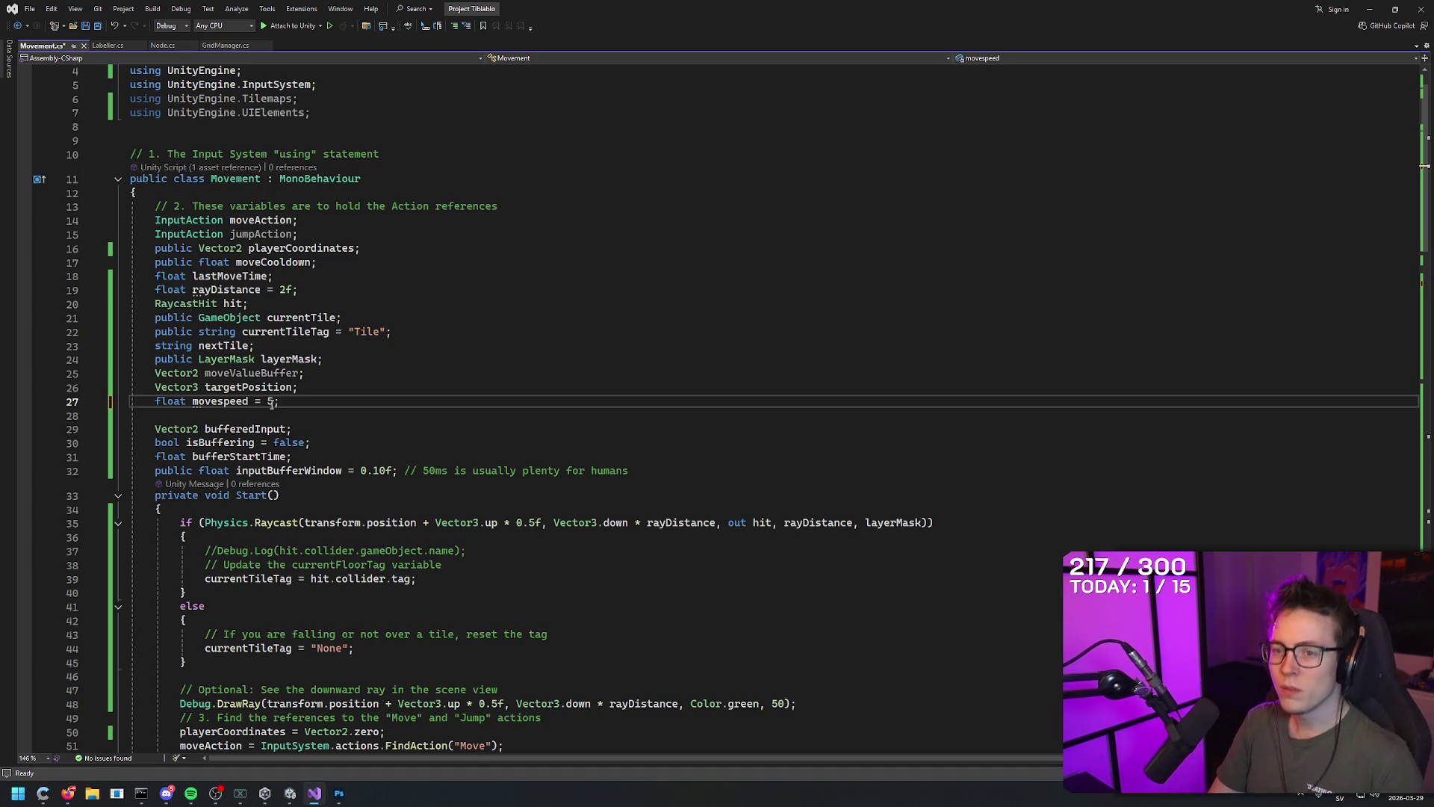
{"action": "type", "text": "f"}
{"action": "key", "text": "Down"}
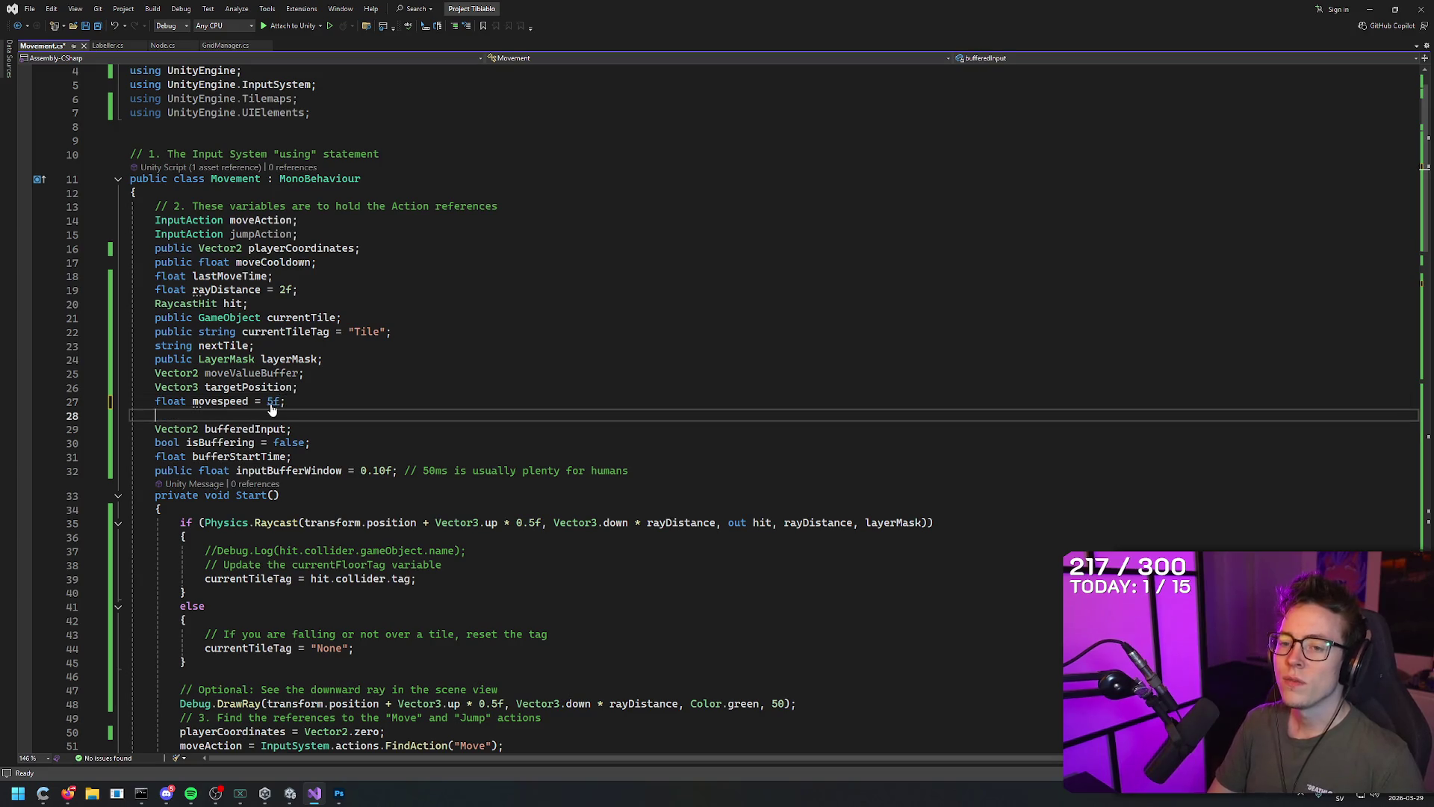
{"action": "key", "text": "ctrl+s"}
Review line 60, then select movespeed's 5f default to remove it
{"action": "scroll", "coordinate": [376, 691], "scroll_direction": "down", "scroll_amount": 8}
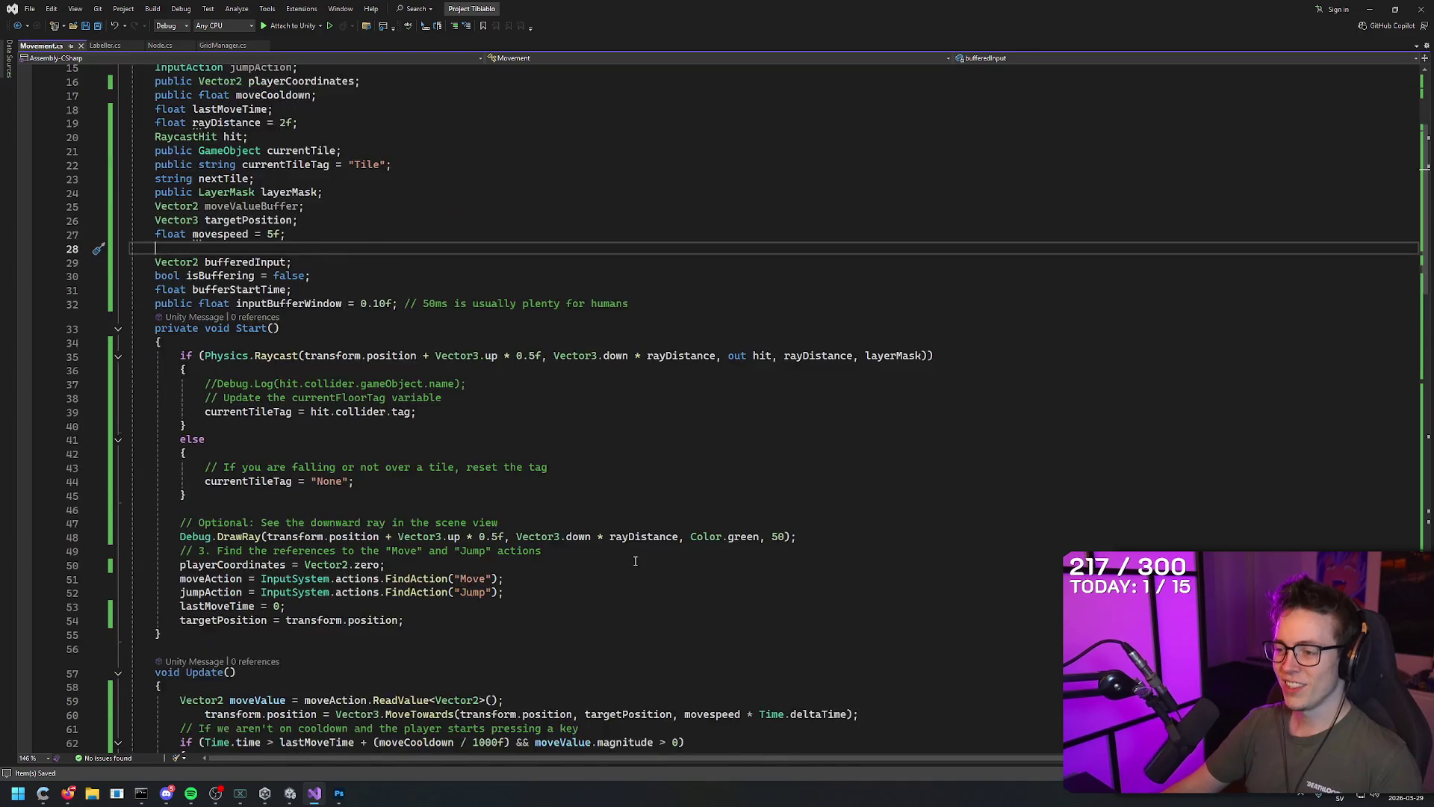
{"action": "left_click", "coordinate": [903, 554]}
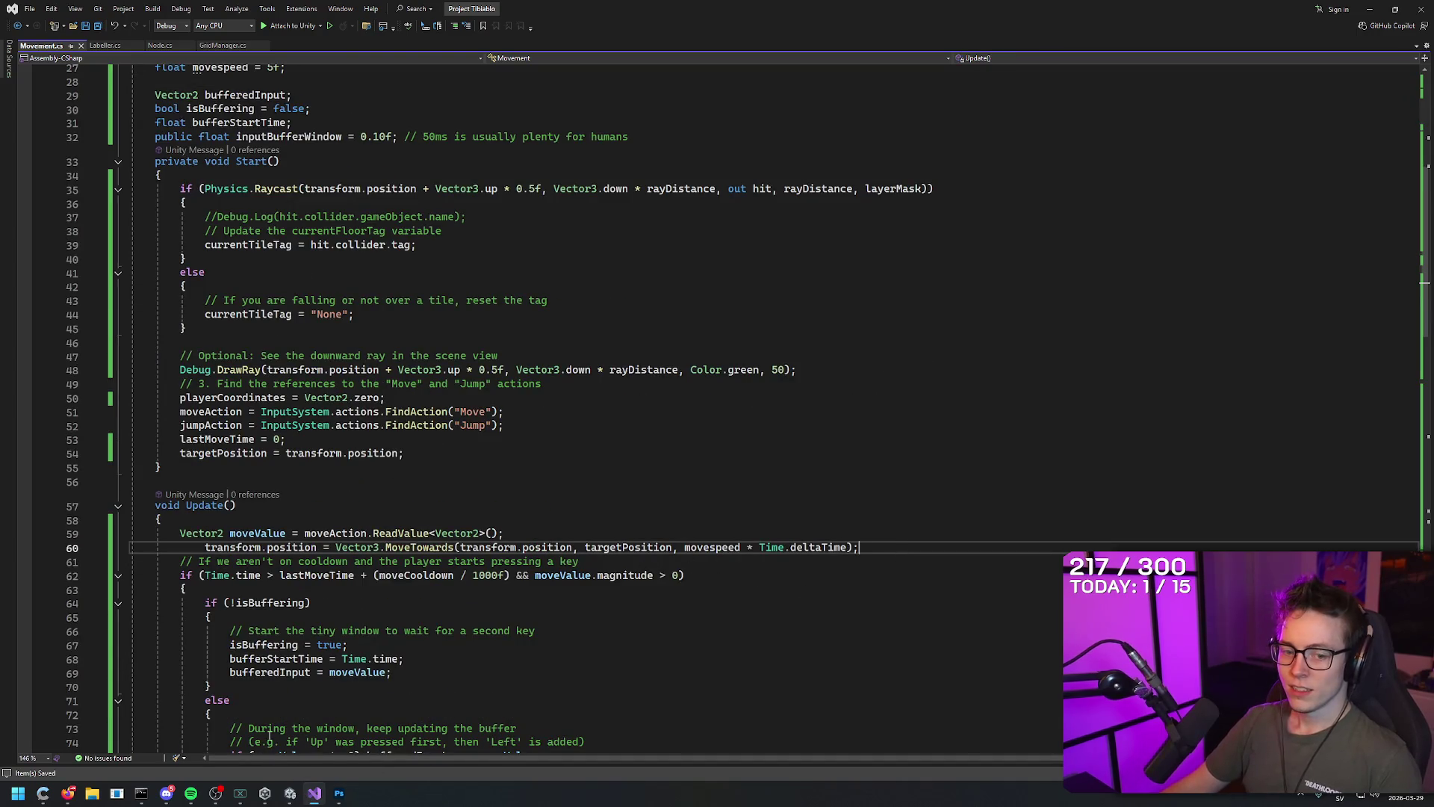
{"action": "scroll", "coordinate": [549, 646], "scroll_direction": "up", "scroll_amount": 6}
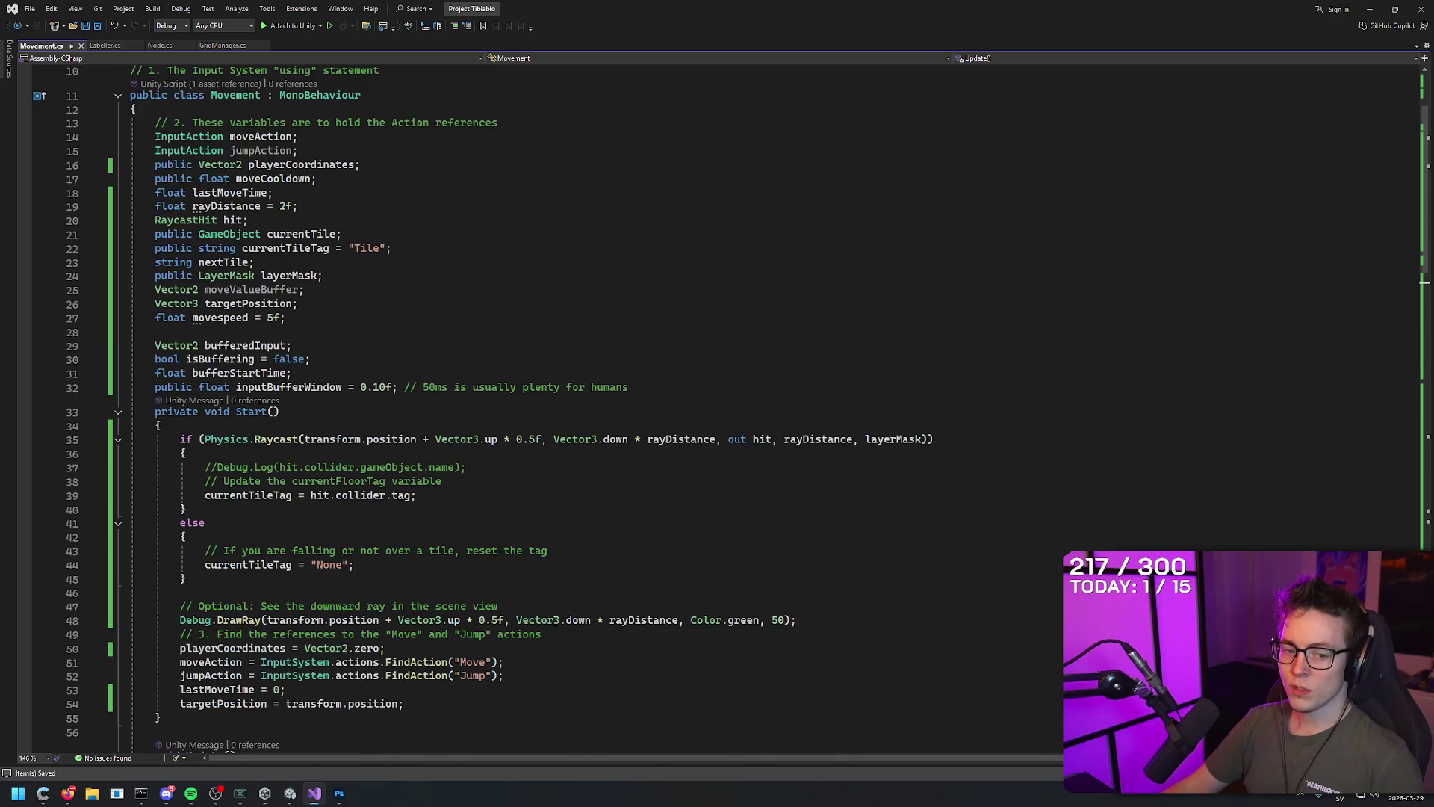
{"action": "scroll", "coordinate": [556, 622], "scroll_direction": "down", "scroll_amount": 5}
{"action": "scroll", "coordinate": [289, 729], "scroll_direction": "up", "scroll_amount": 7}
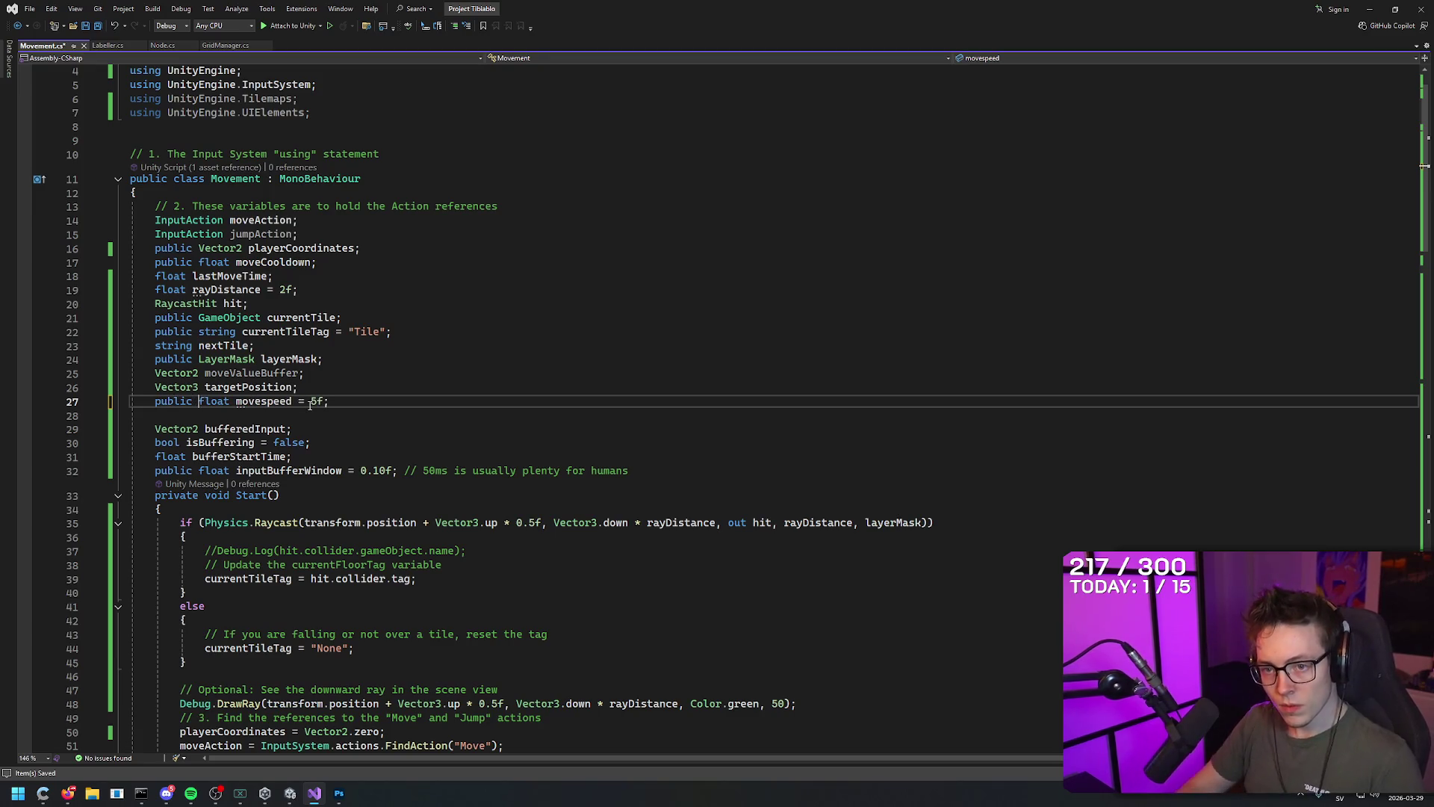
{"action": "left_click_drag", "start_coordinate": [329, 403], "coordinate": [322, 403]}
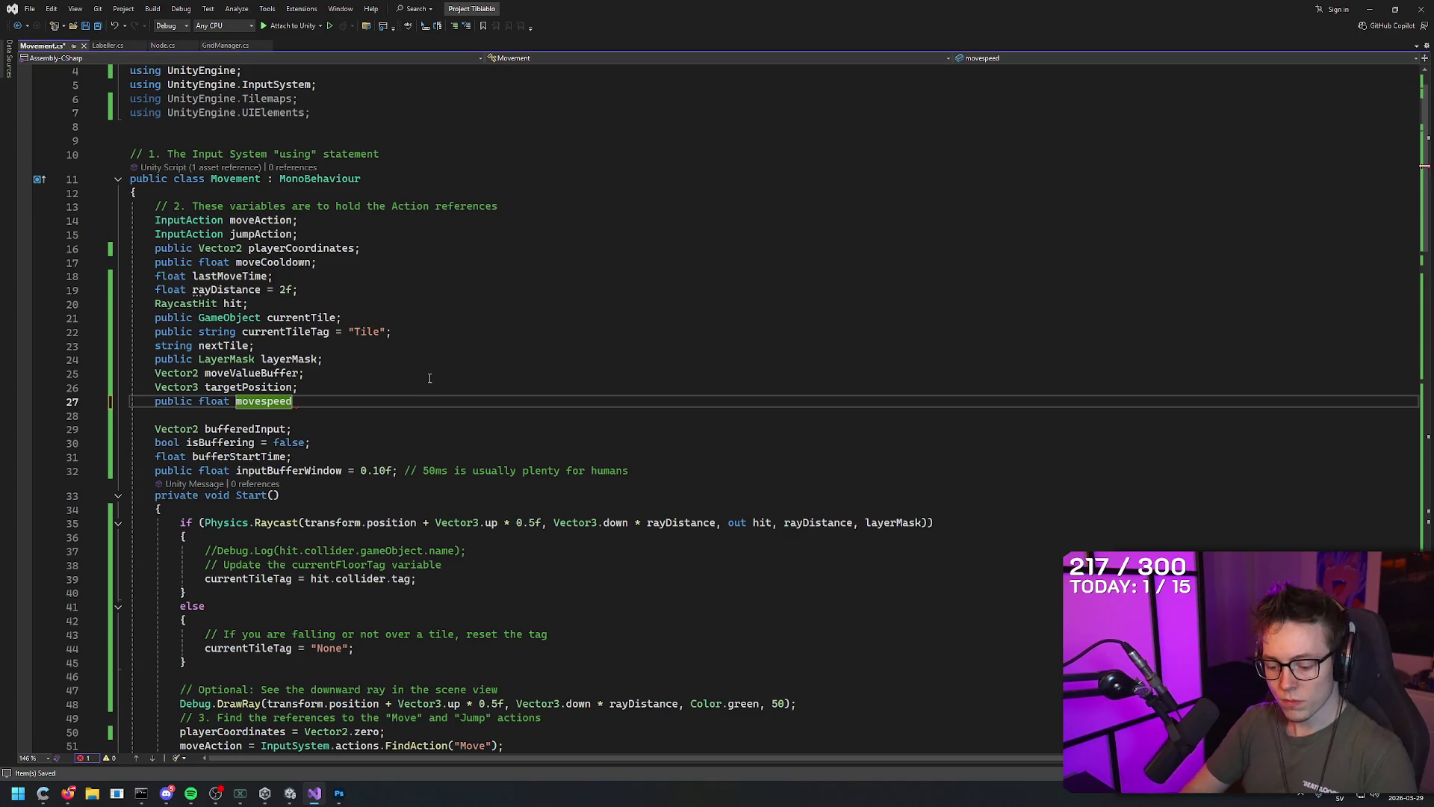
In Unity, stop the running game and restart Play mode to test the MoveTowards change
{"action": "mouse_move", "coordinate": [284, 800]}
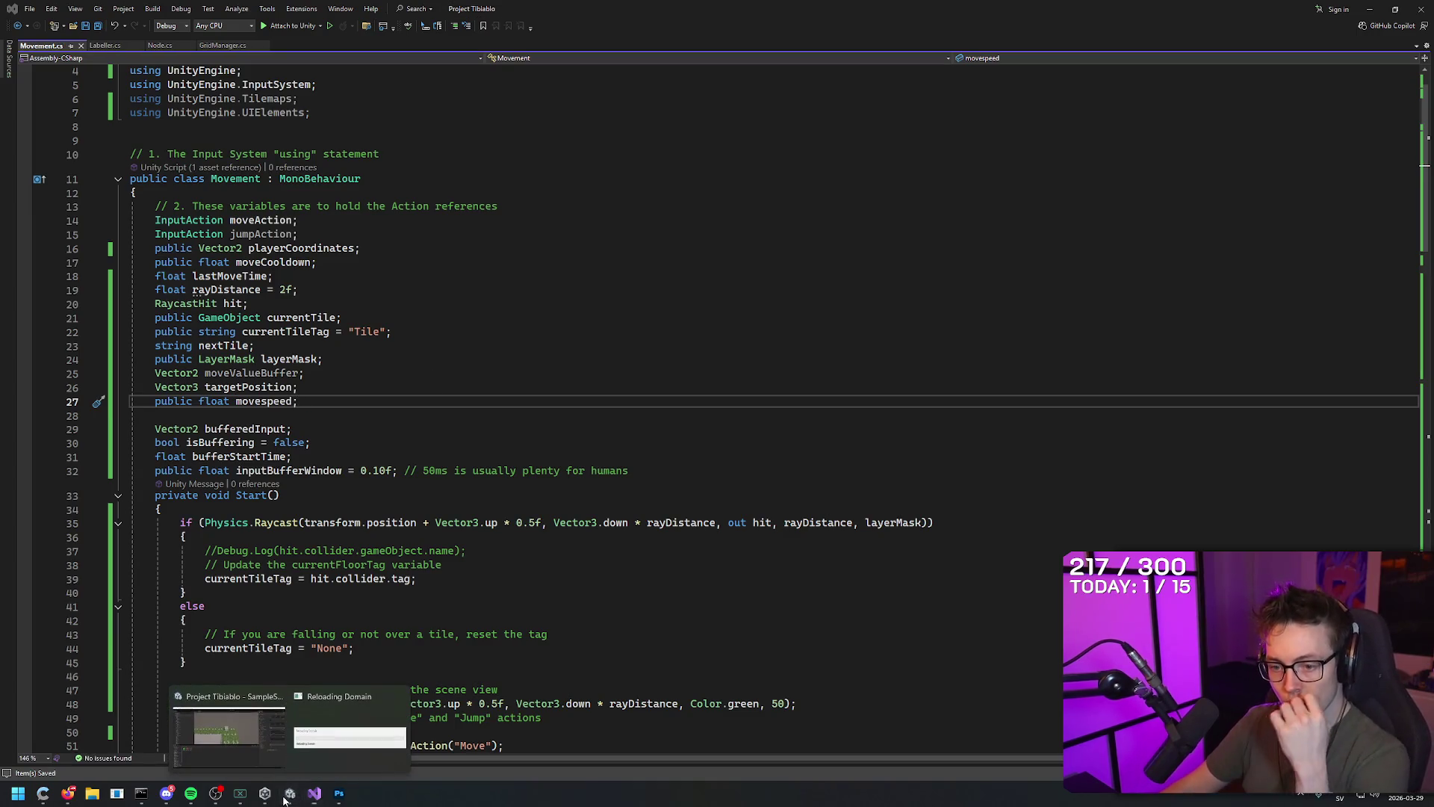
{"action": "left_click", "coordinate": [230, 738]}
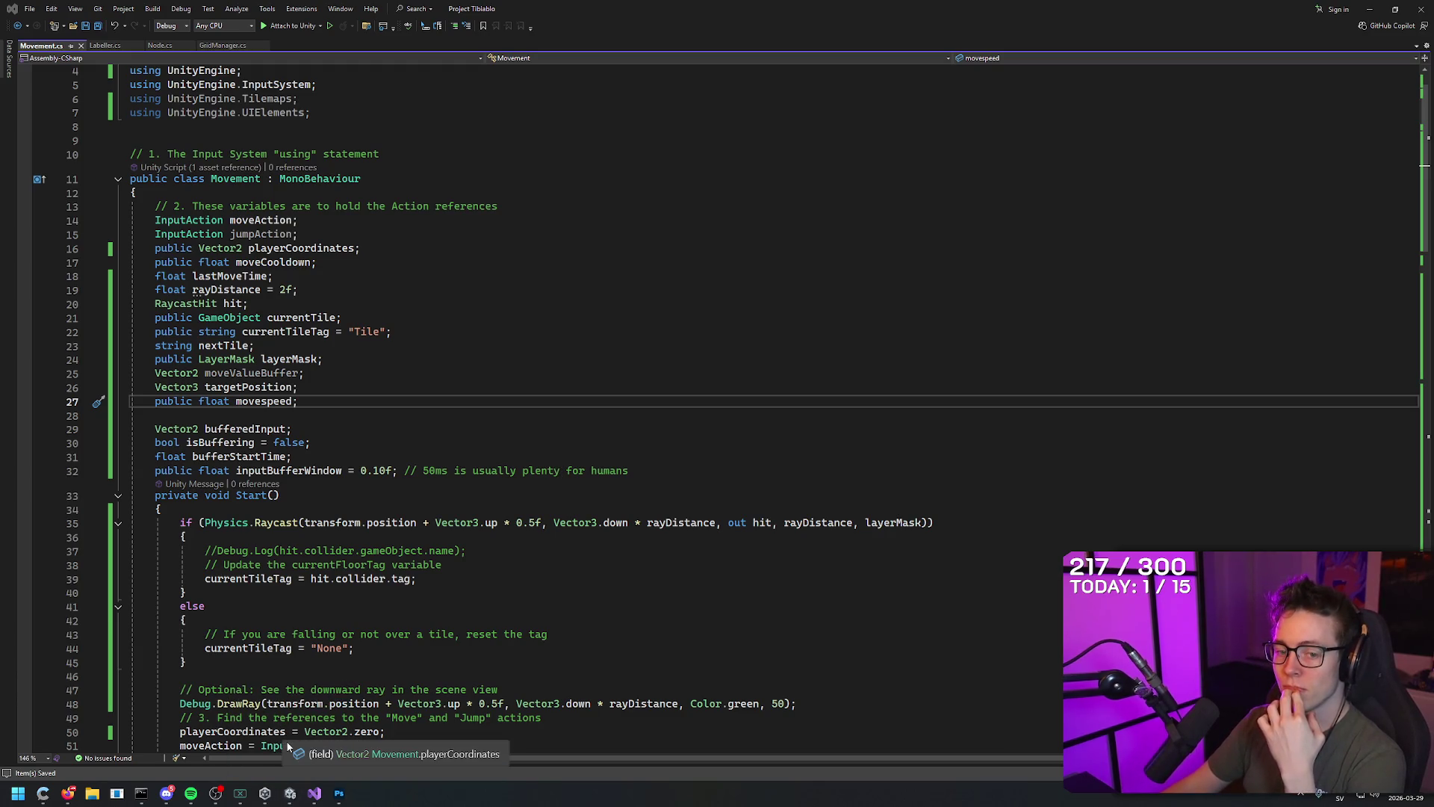
{"action": "key", "text": "alt+Tab"}
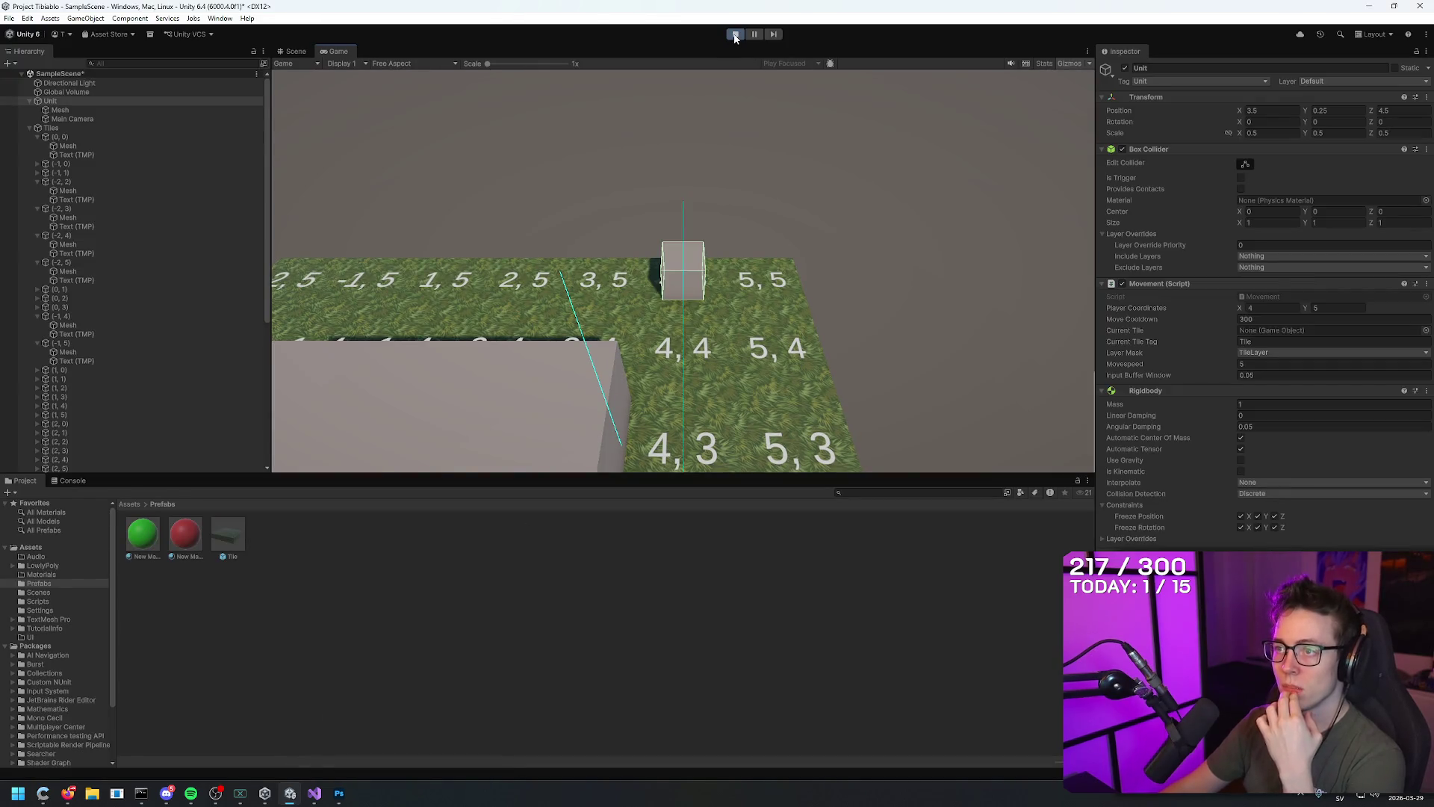
{"action": "left_click", "coordinate": [735, 35]}
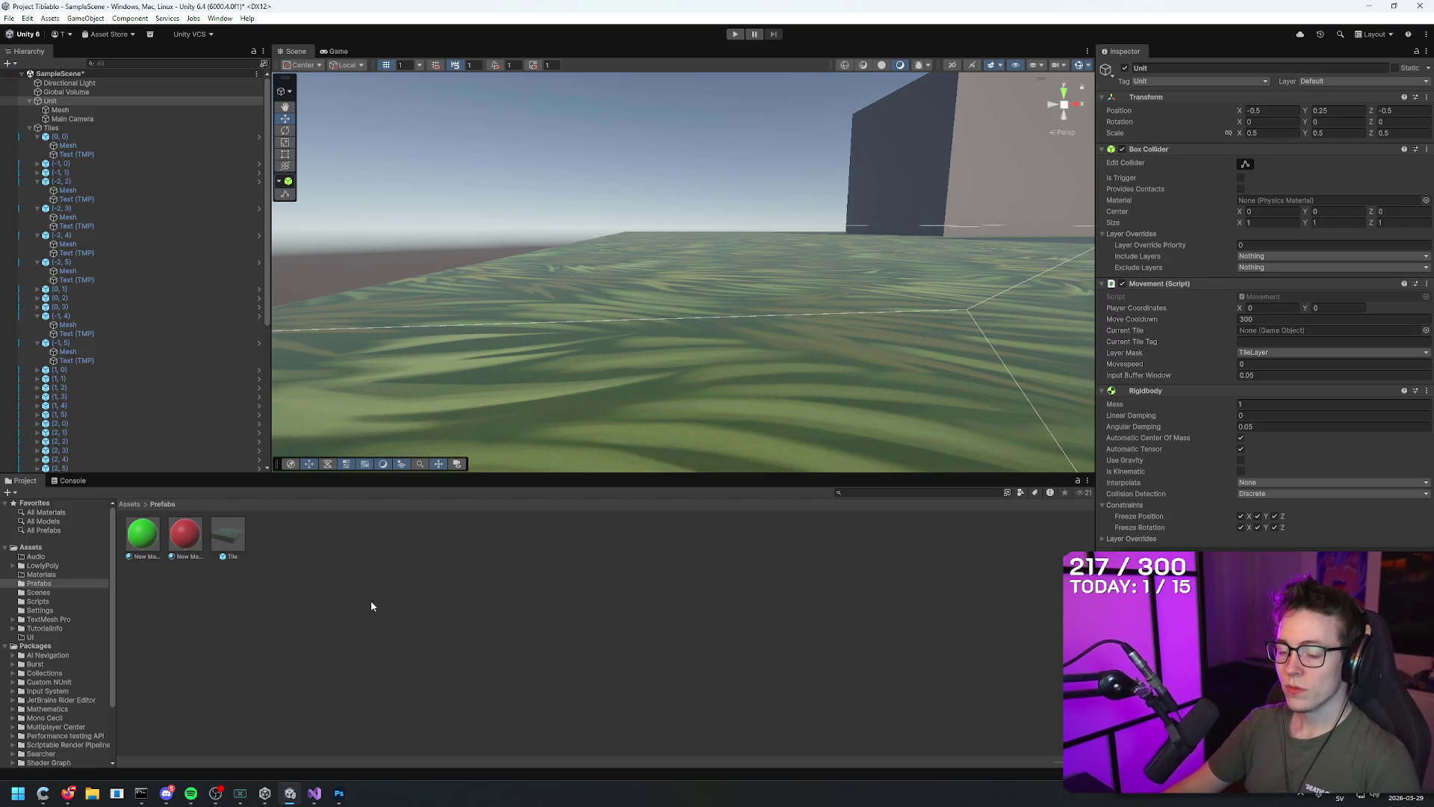
{"action": "left_click", "coordinate": [314, 794]}
{"action": "key", "text": "alt+Tab"}
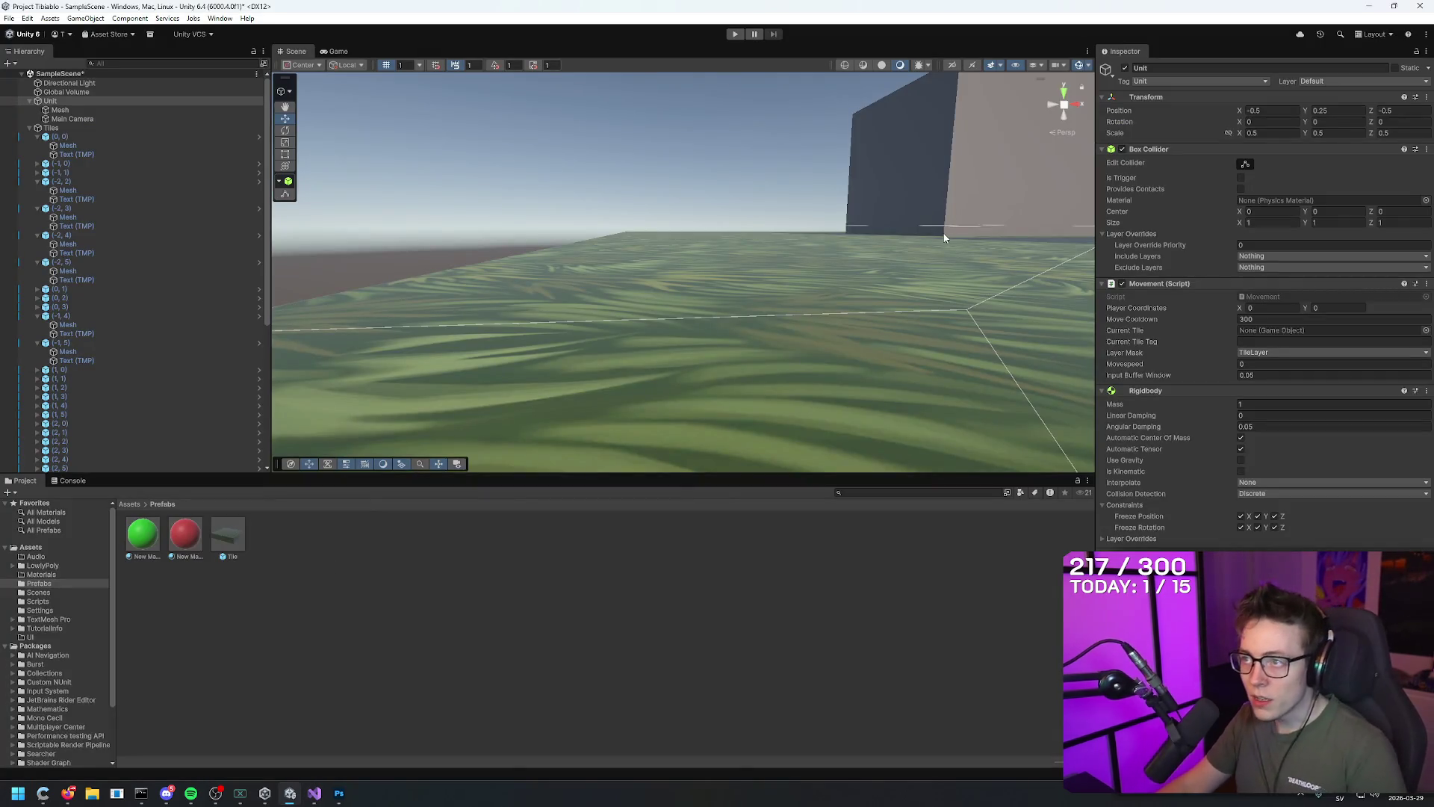
{"action": "left_click", "coordinate": [735, 35]}
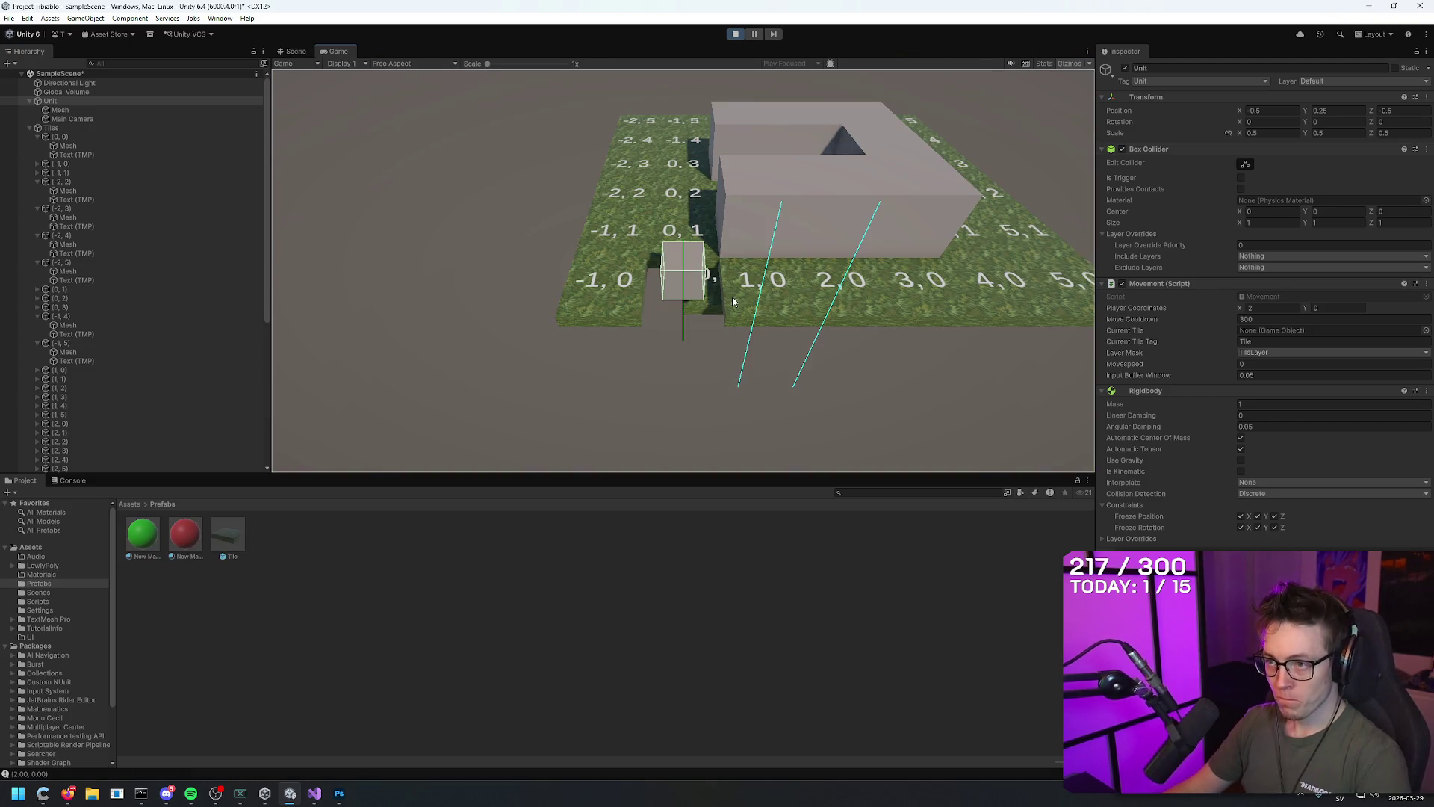
Move the unit right and back down the grid, then return to Movement.cs
{"action": "key", "text": "d"}
{"action": "key", "text": "d"}
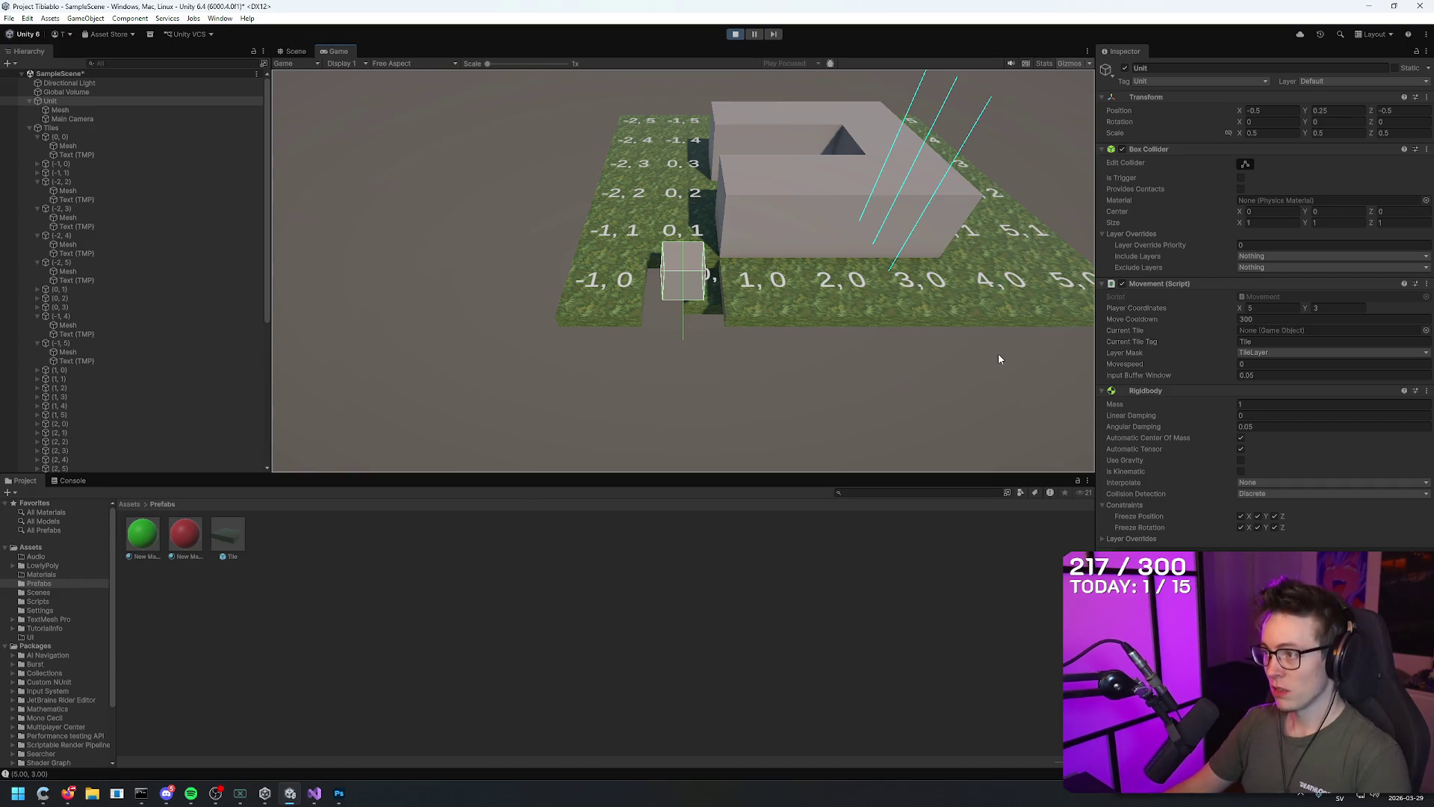
{"action": "key", "text": "s"}
{"action": "key", "text": "s"}
{"action": "key", "text": "s"}
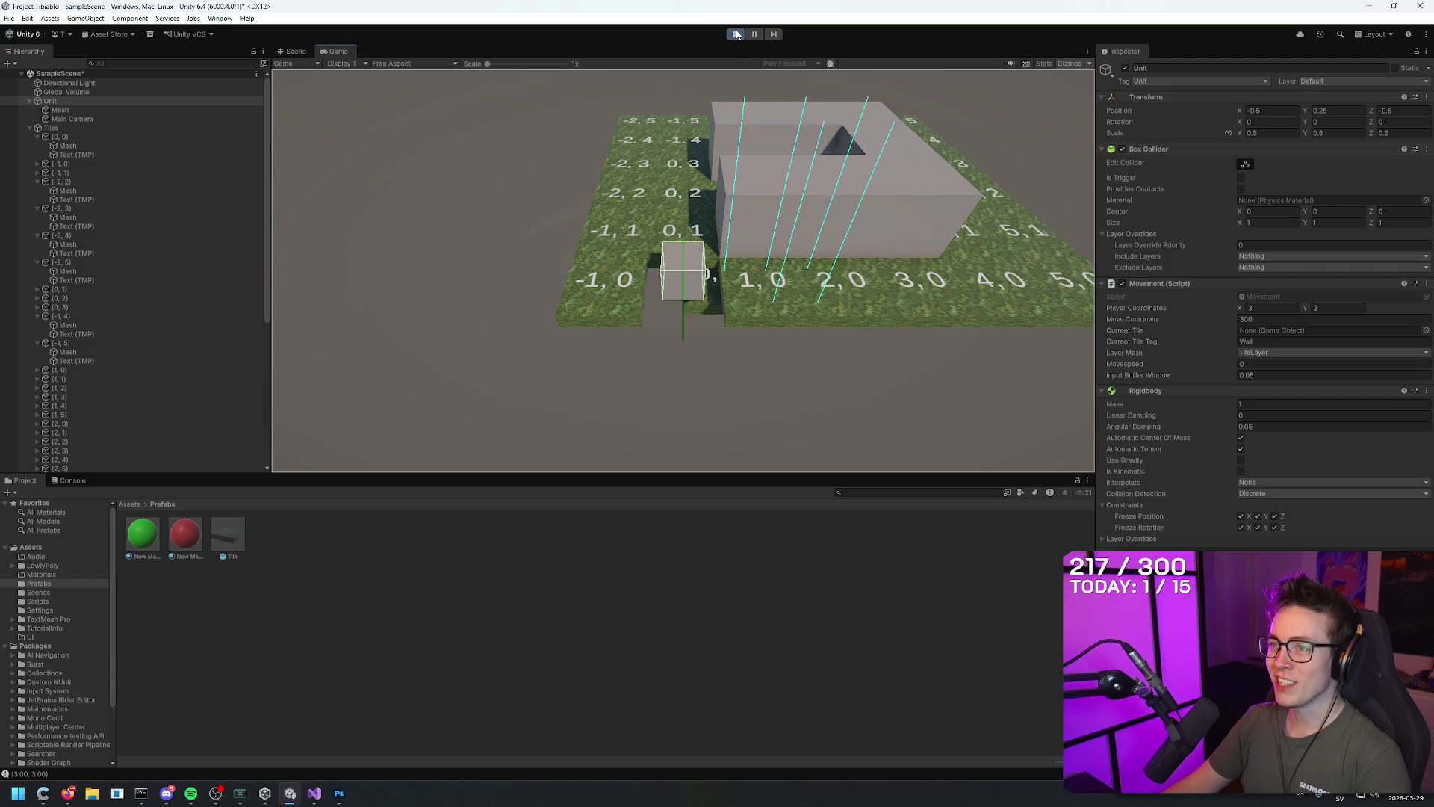
{"action": "key", "text": "alt+Tab"}
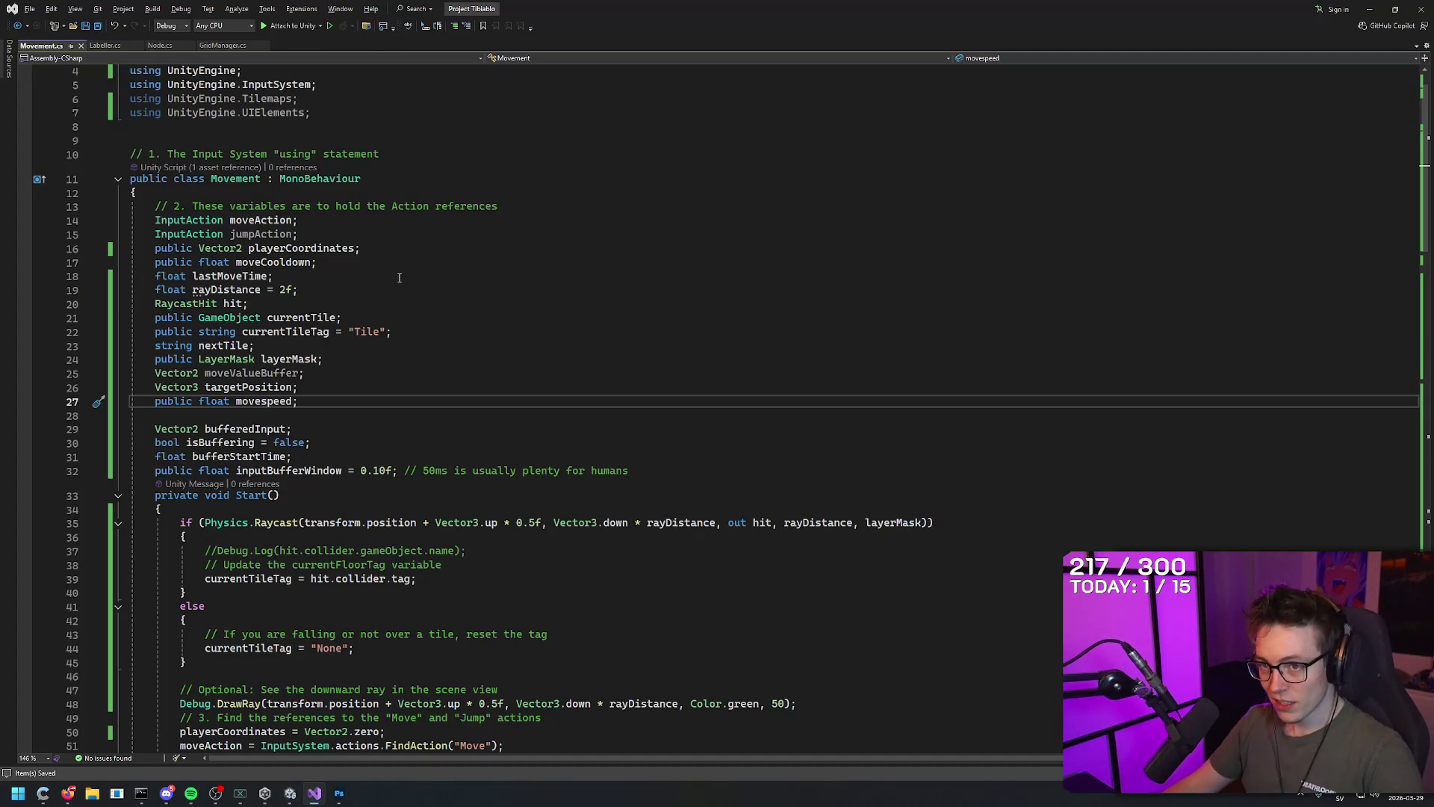
Return to Unity and rerun the game with Movespeed at 5
{"action": "key", "text": "alt+Tab"}
{"action": "left_click", "coordinate": [735, 34]}
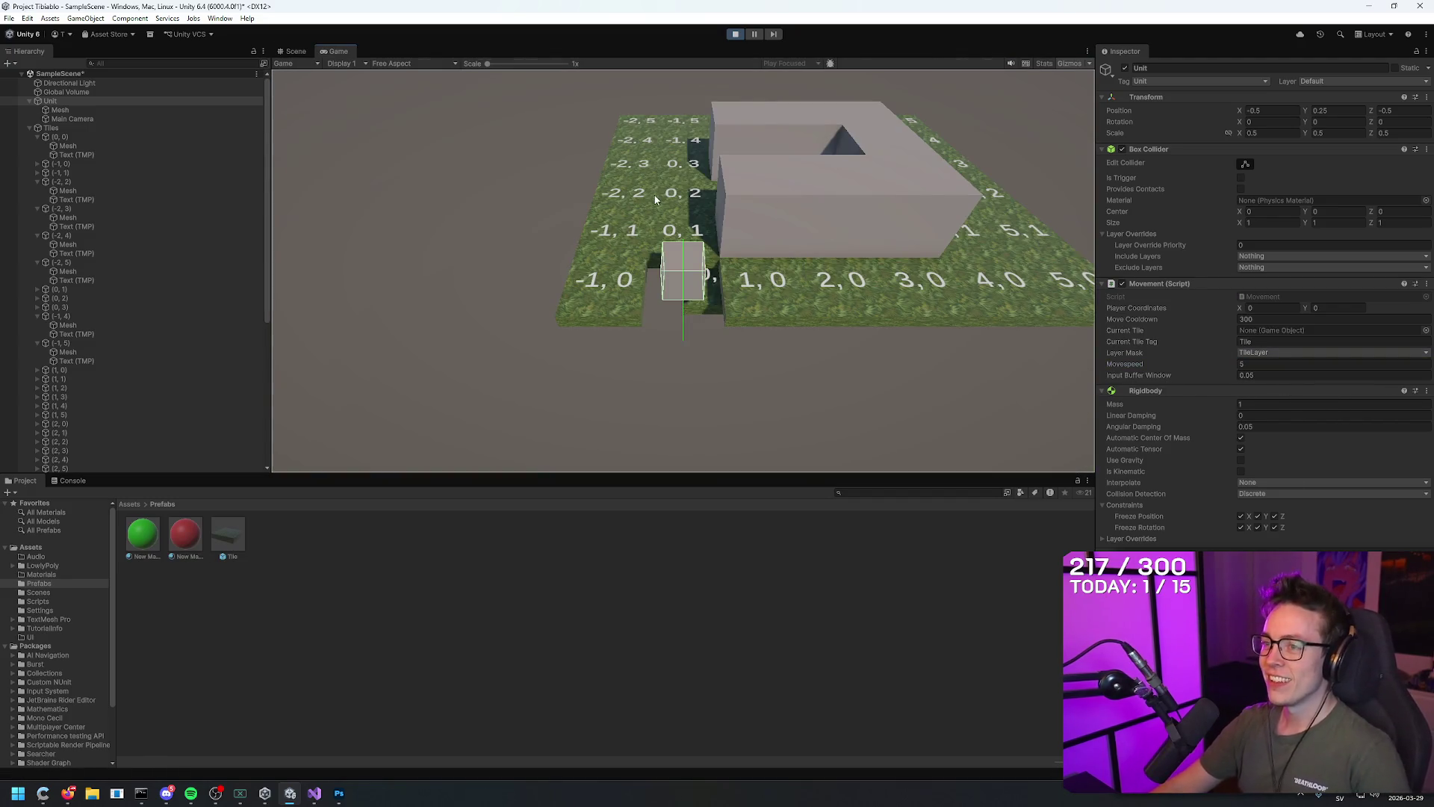
Set the Unit's movespeed to 3 and walk it up the grid and across to tile 5,4
{"action": "key", "text": "w"}
{"action": "left_click", "coordinate": [1215, 361]}
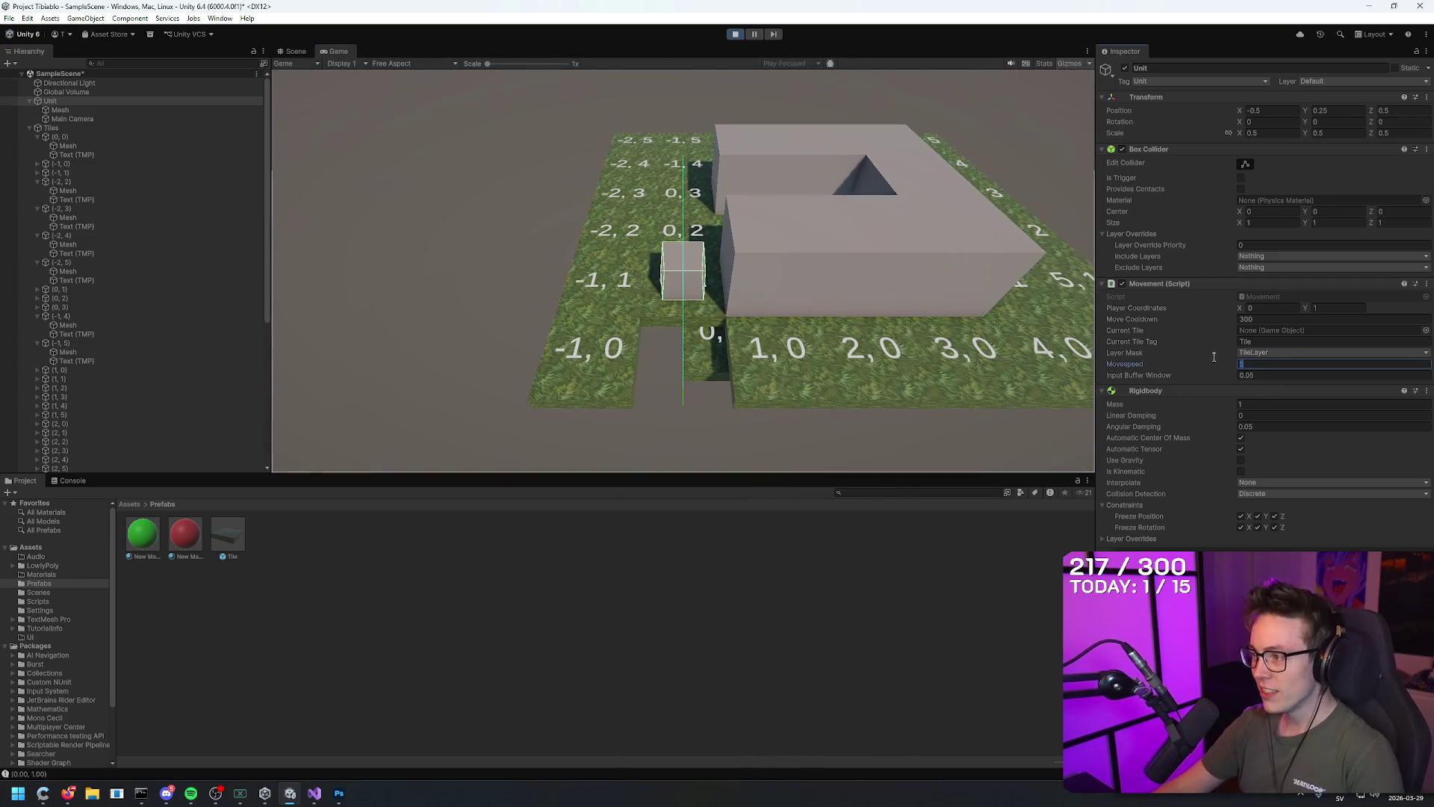
{"action": "key", "text": "w"}
{"action": "key", "text": "a"}
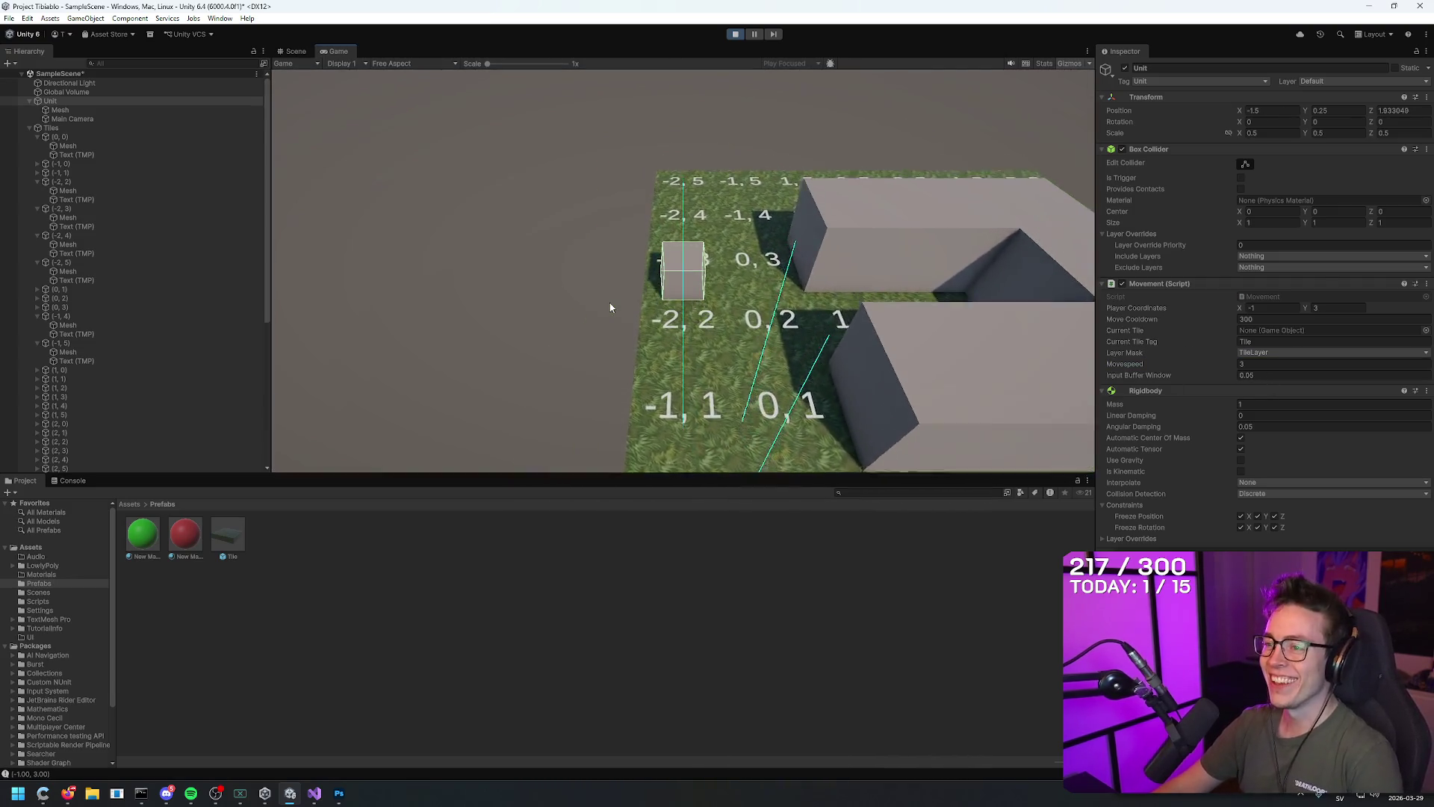
{"action": "key", "text": "w"}
{"action": "key", "text": "w"}
{"action": "key", "text": "s"}
{"action": "key", "text": "s"}
{"action": "key", "text": "s"}
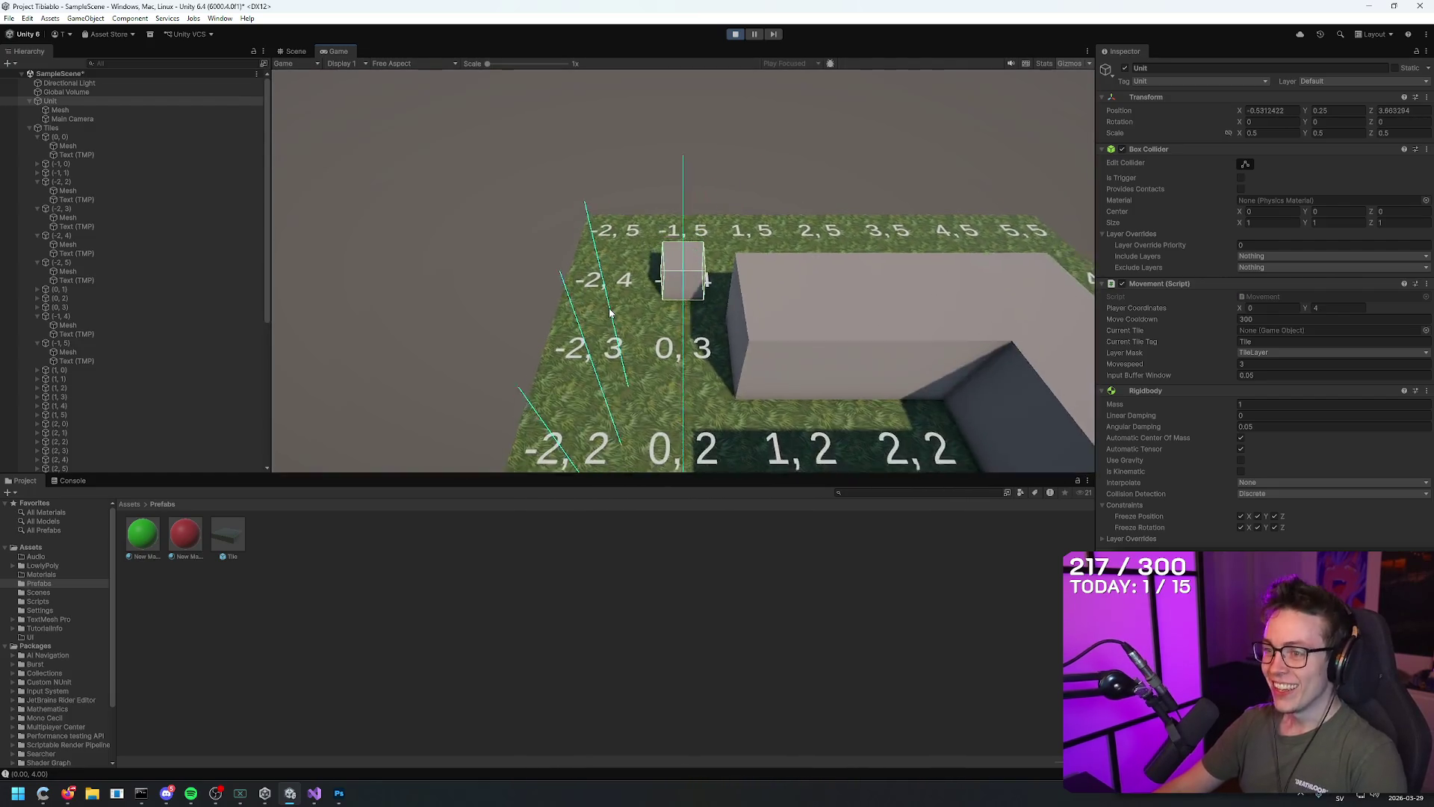
{"action": "key", "text": "d"}
{"action": "key", "text": "a"}
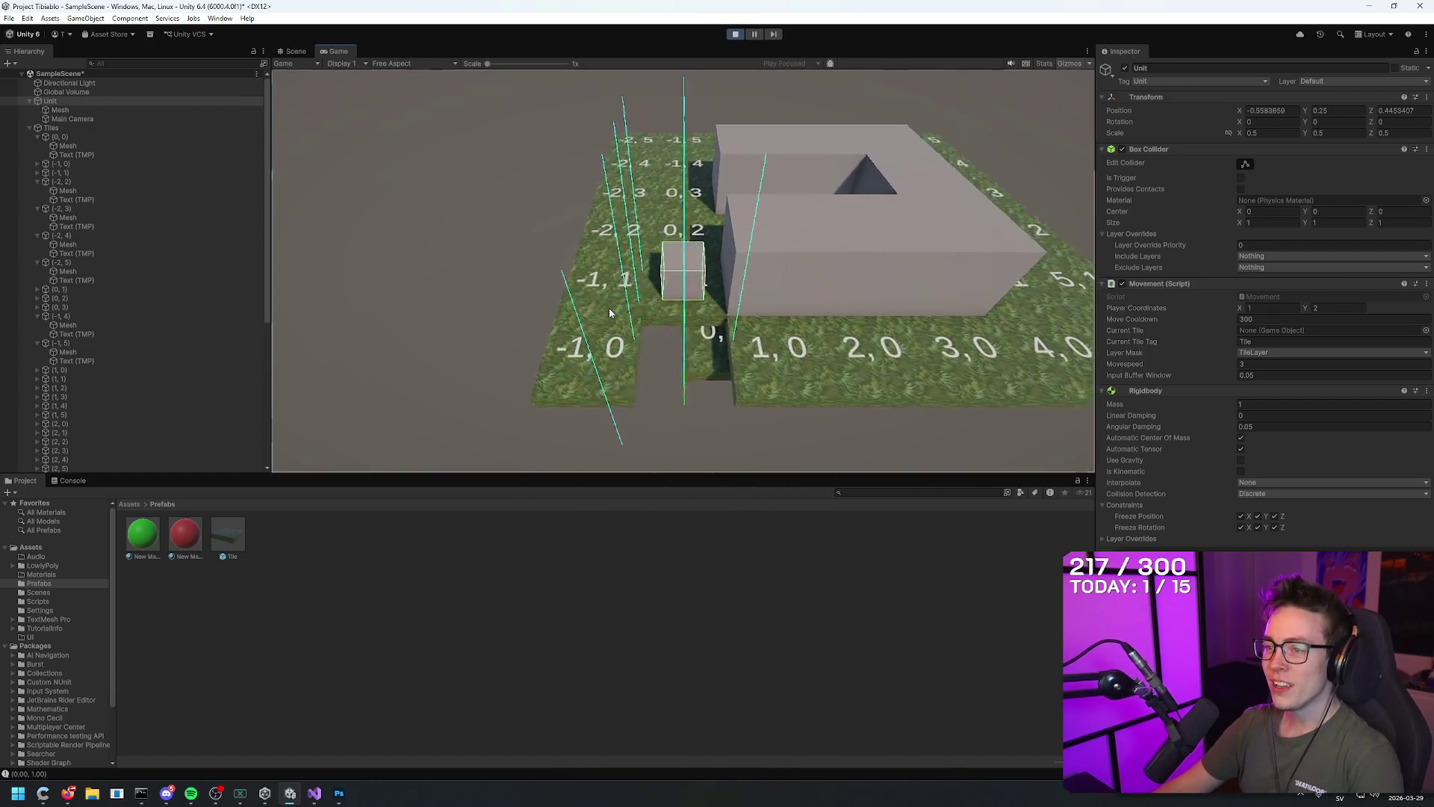
{"action": "key", "text": "w"}
{"action": "key", "text": "w"}
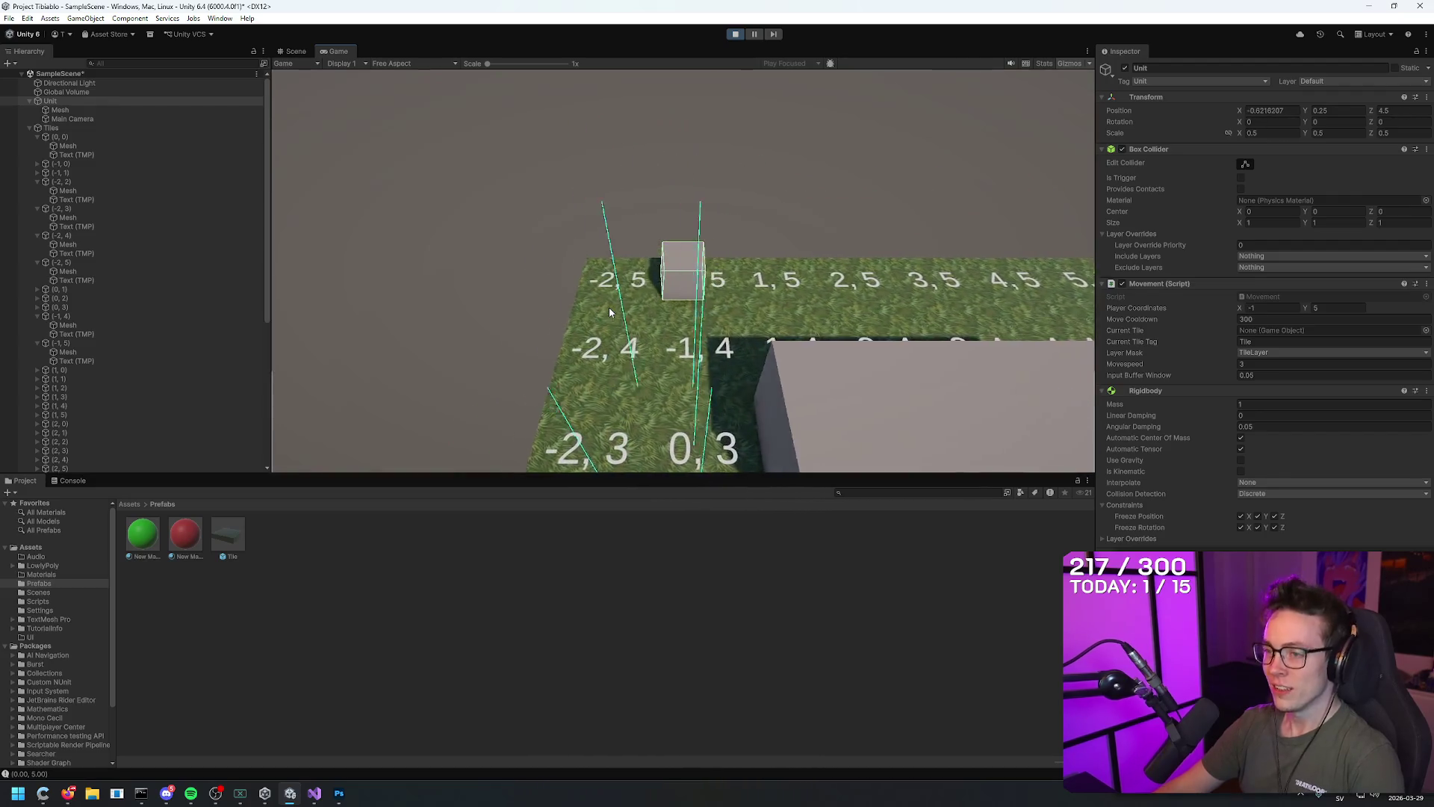
{"action": "key", "text": "d"}
{"action": "key", "text": "s"}
{"action": "key", "text": "s"}
{"action": "key", "text": "s"}
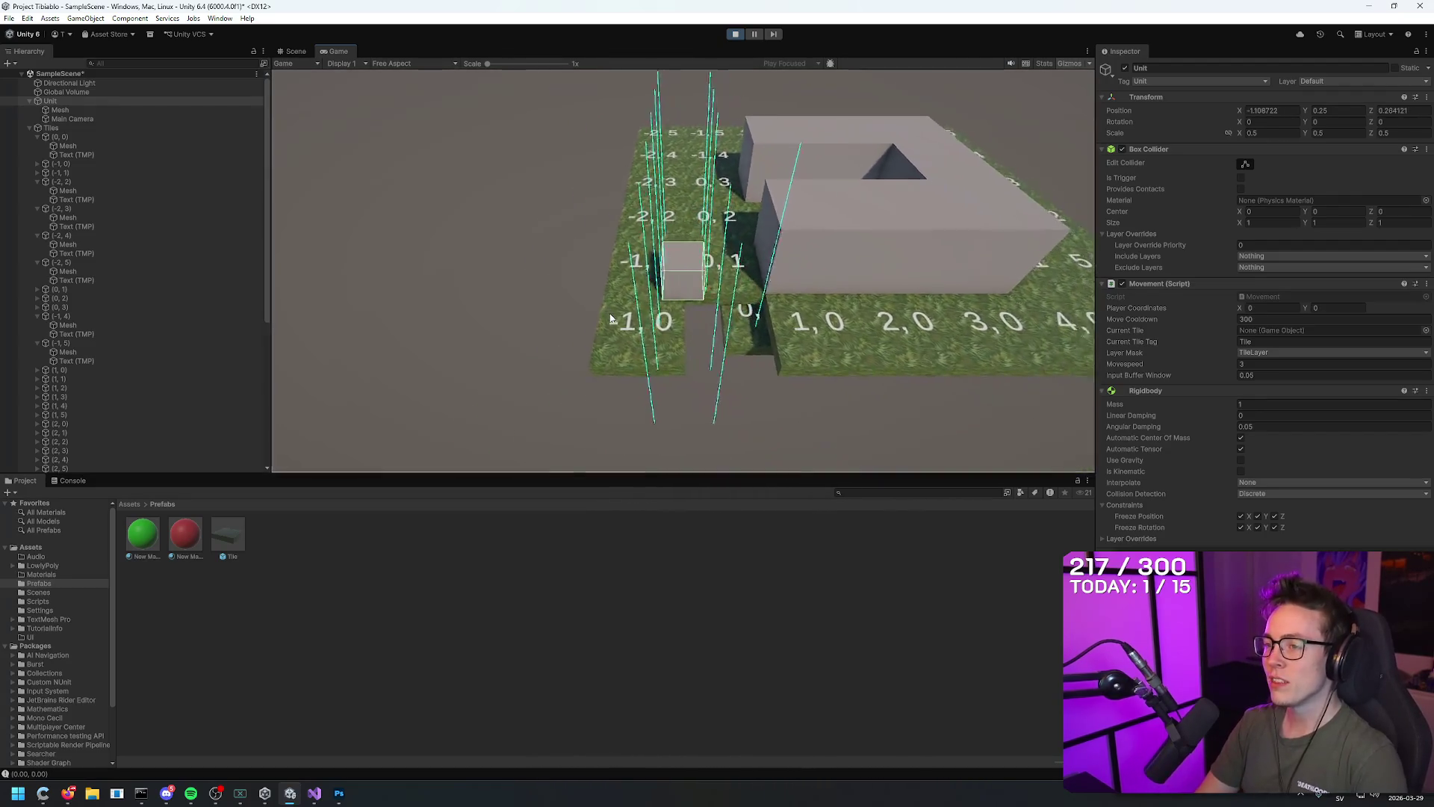
{"action": "key", "text": "d"}
{"action": "key", "text": "d"}
{"action": "key", "text": "d"}
{"action": "key", "text": "d"}
{"action": "key", "text": "w"}
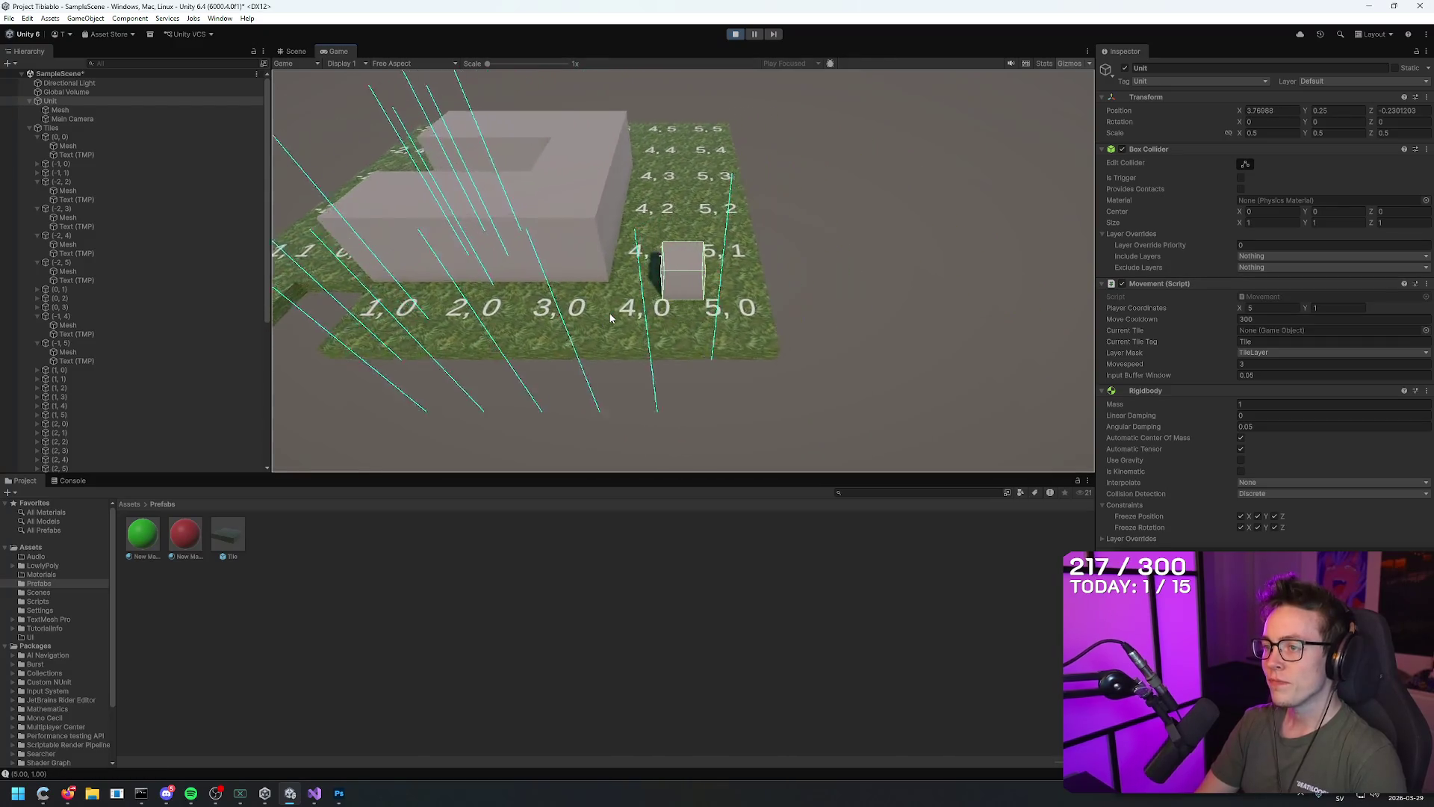
{"action": "key", "text": "w"}
{"action": "key", "text": "w"}
{"action": "key", "text": "d"}
{"action": "key", "text": "w"}
{"action": "key", "text": "a"}
{"action": "key", "text": "a"}
{"action": "key", "text": "a"}
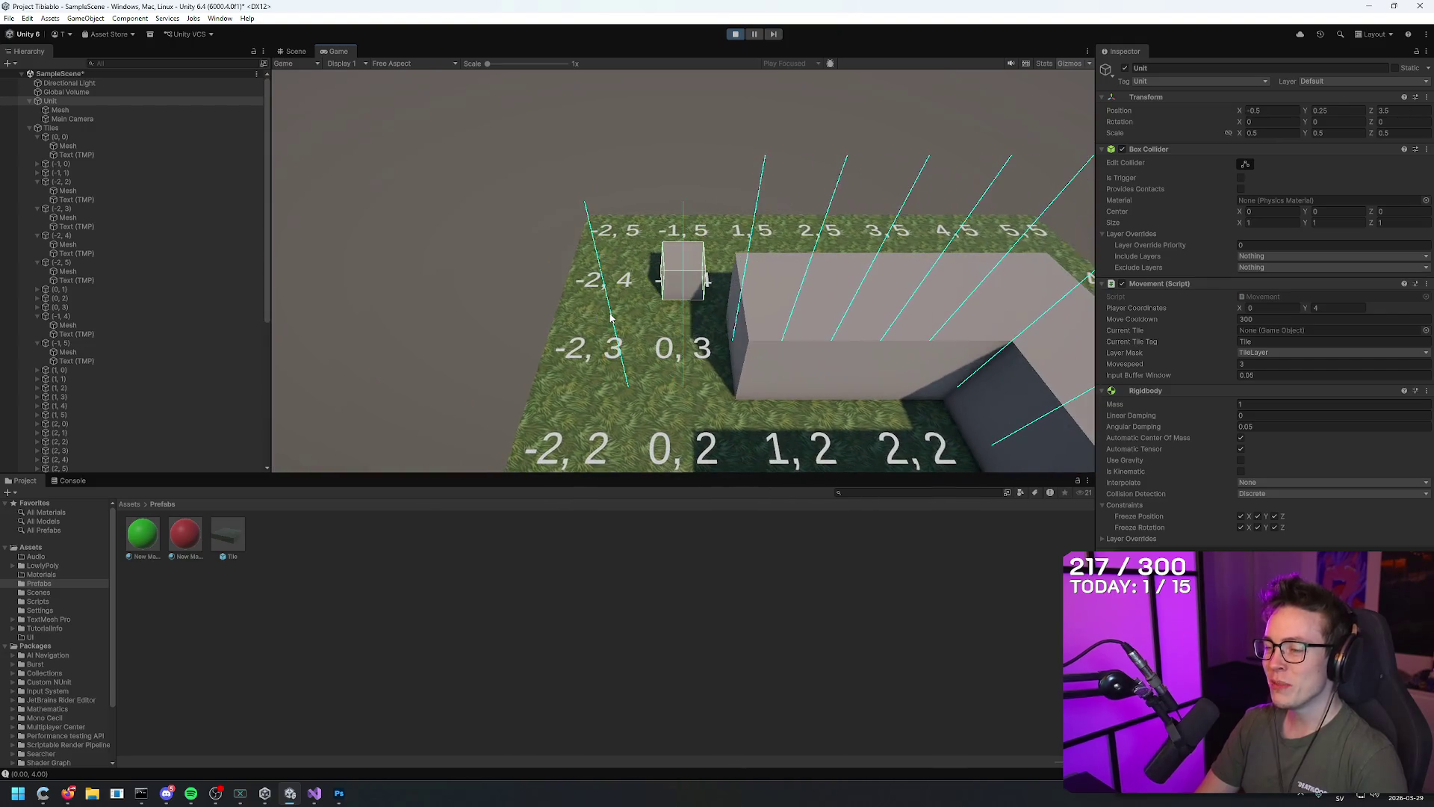
Walk the Unit through tiles 2,2, 2,3, 3,1 and 1,3, testing the wall, to -1,0
{"action": "key", "text": "d"}
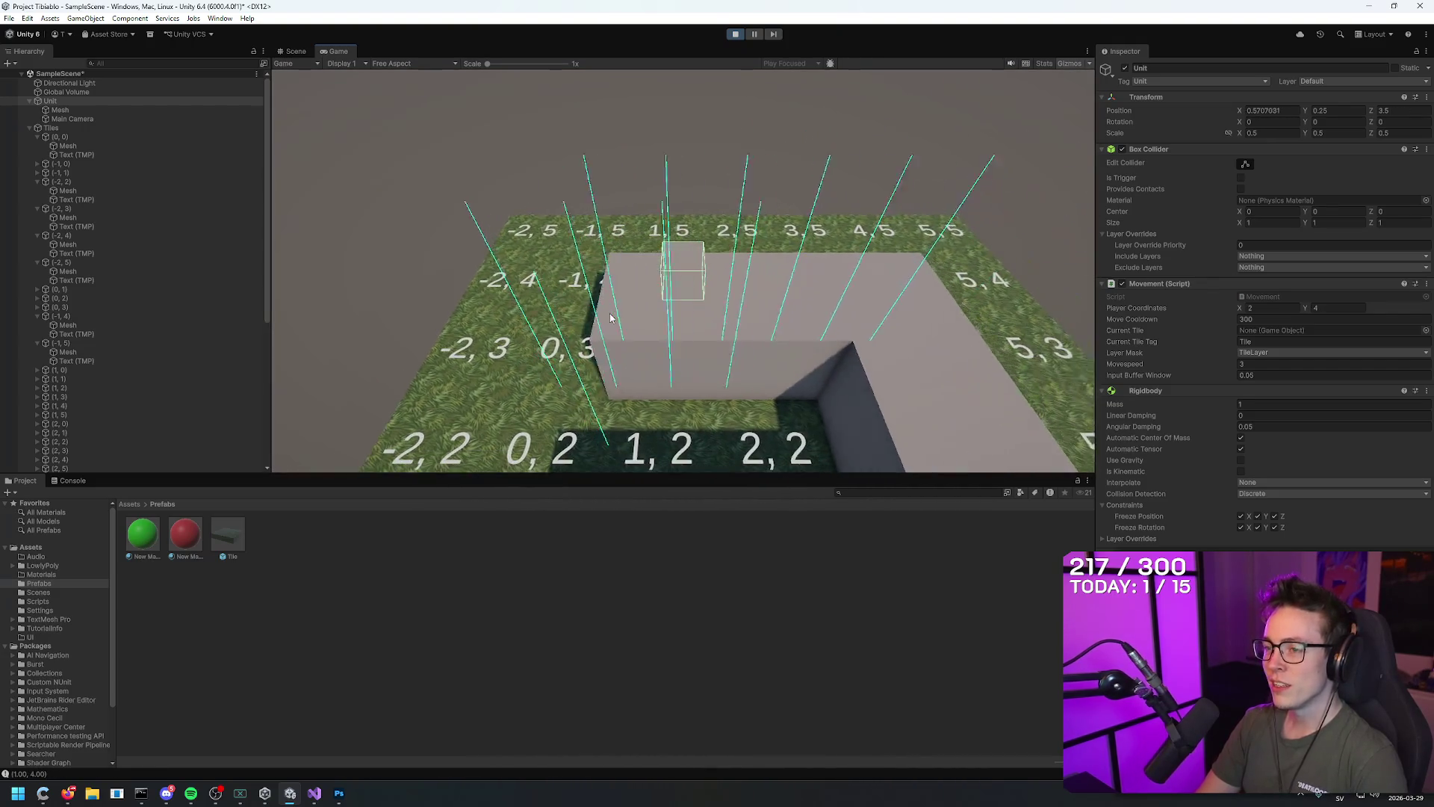
{"action": "key", "text": "a"}
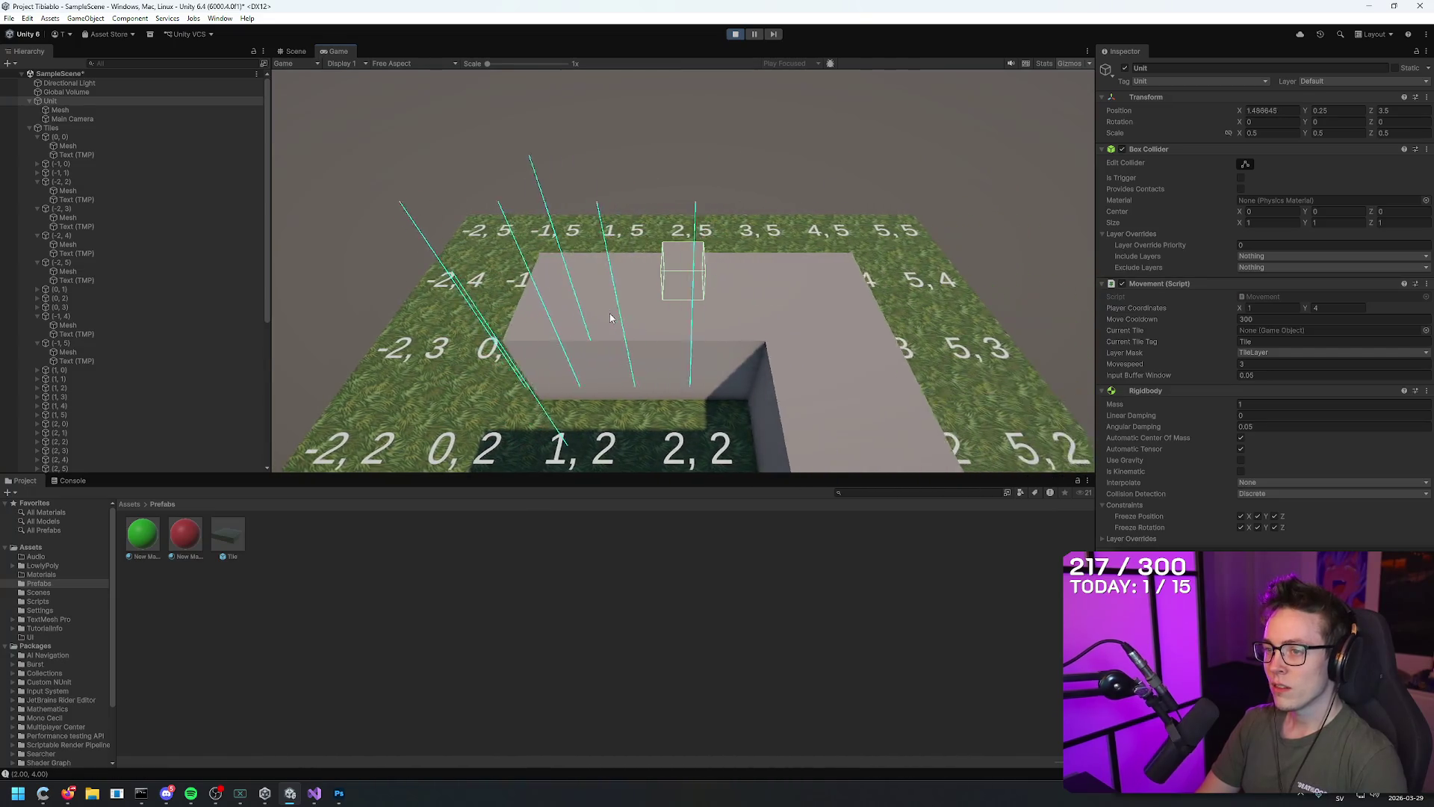
{"action": "key", "text": "d"}
{"action": "key", "text": "d"}
{"action": "key", "text": "s"}
{"action": "key", "text": "s"}
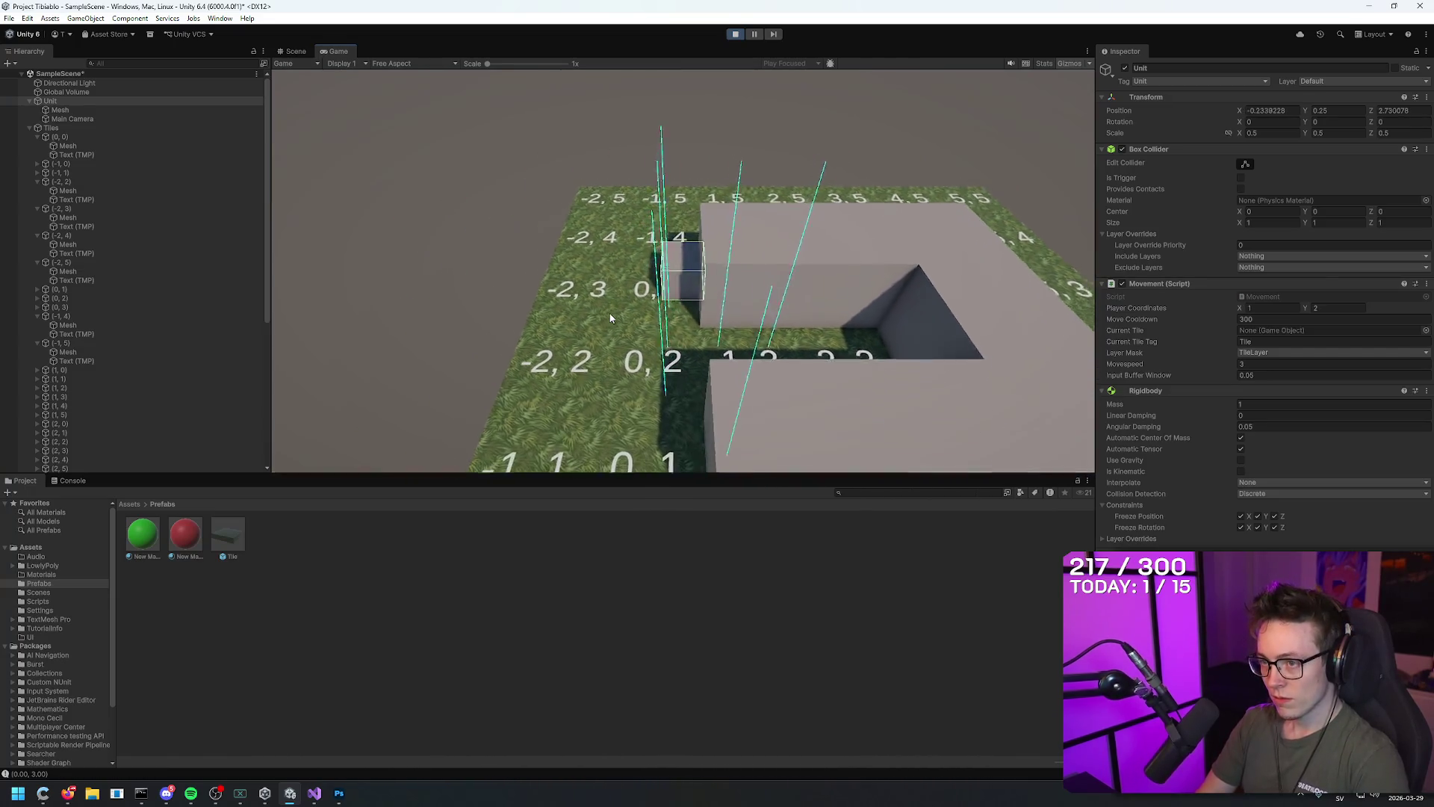
{"action": "key", "text": "d"}
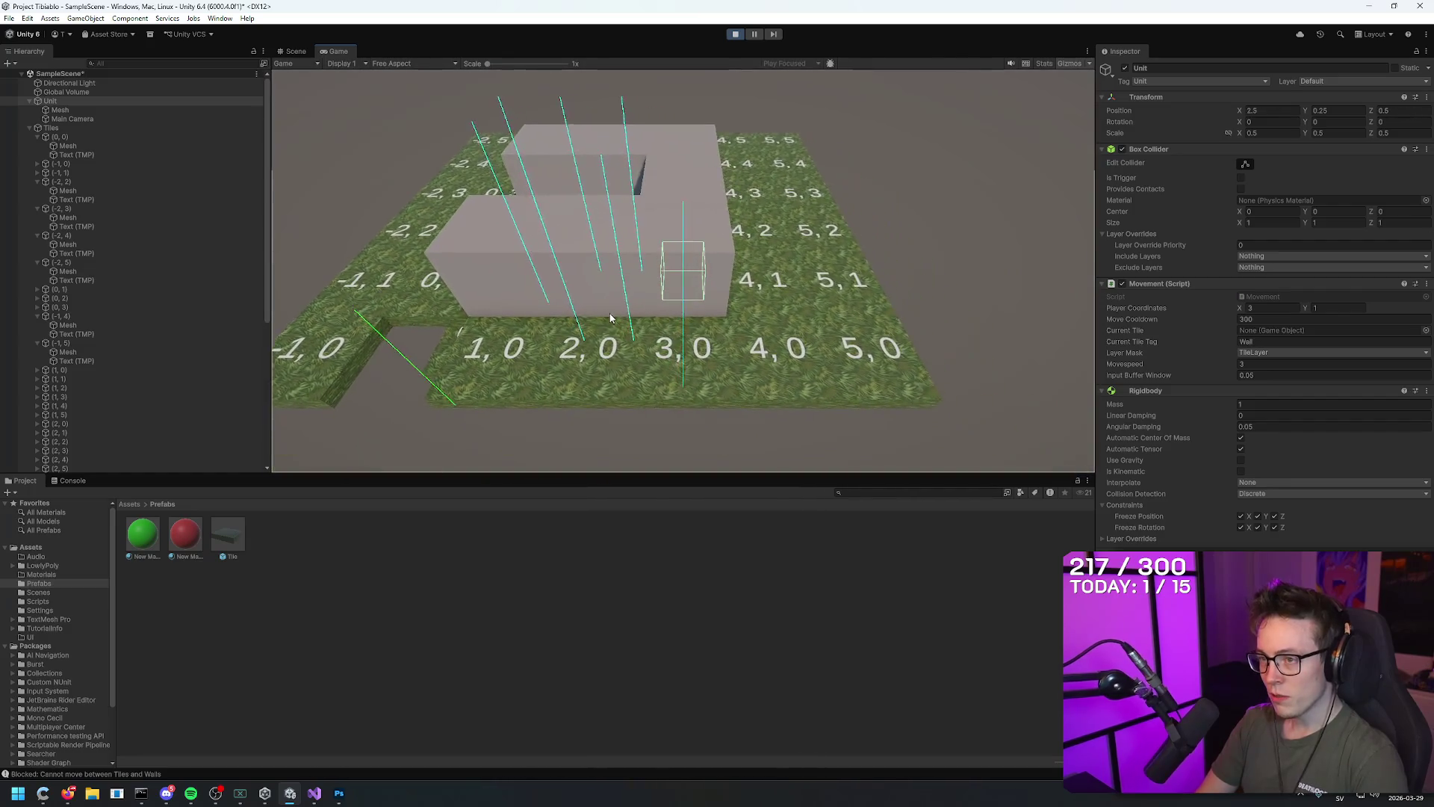
{"action": "key", "text": "a"}
{"action": "key", "text": "w"}
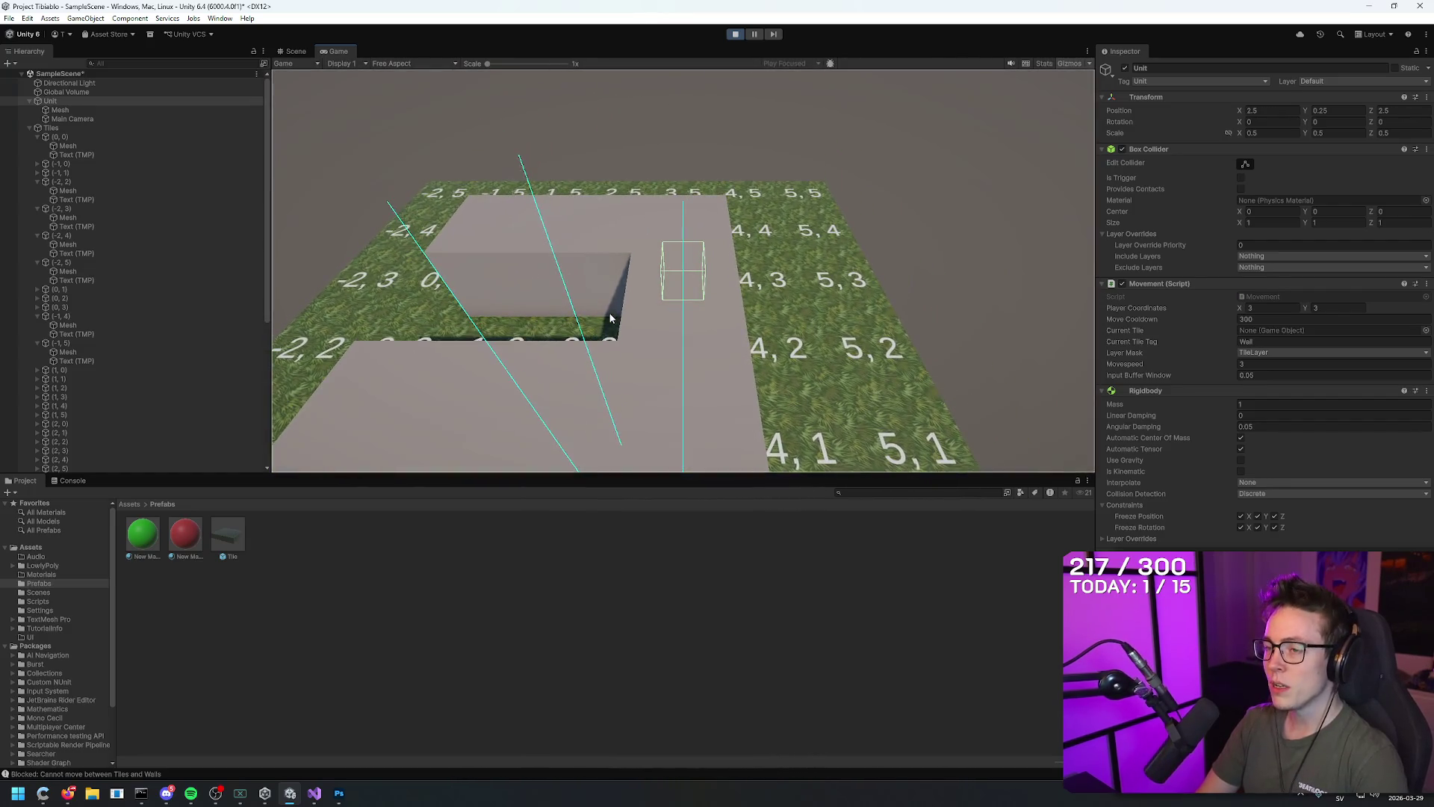
{"action": "key", "text": "s"}
{"action": "key", "text": "s"}
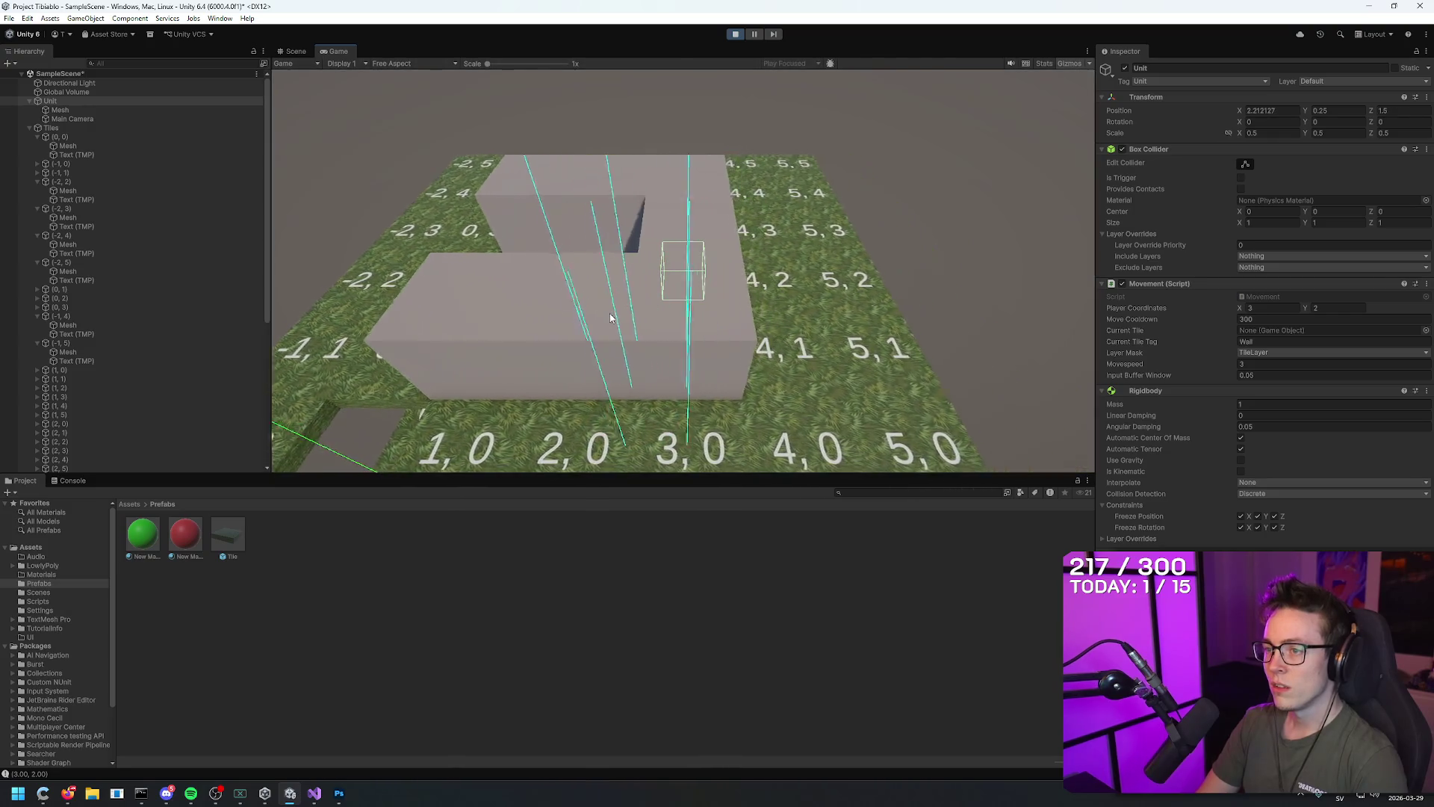
{"action": "key", "text": "d"}
{"action": "key", "text": "w"}
{"action": "key", "text": "w"}
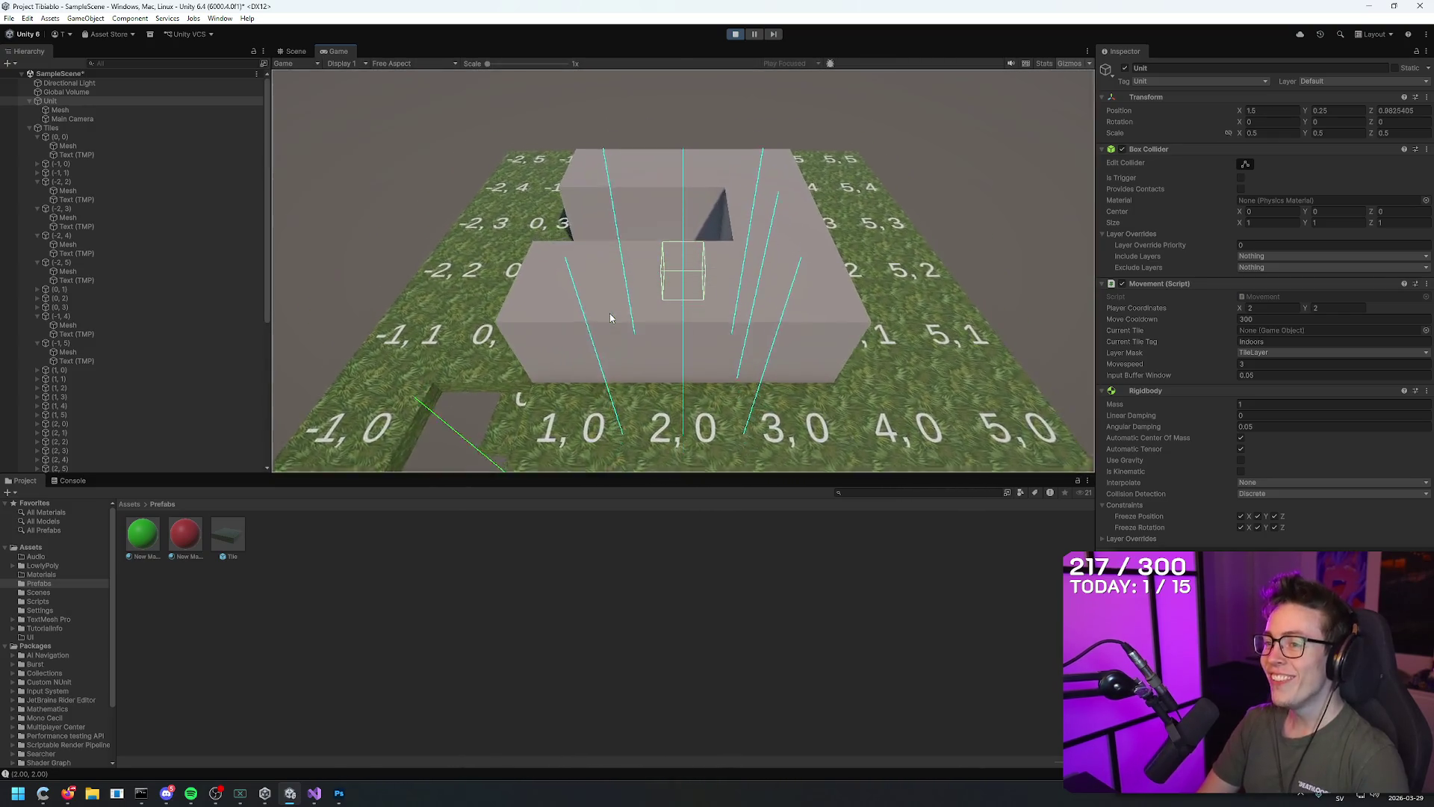
{"action": "key", "text": "a"}
{"action": "key", "text": "s"}
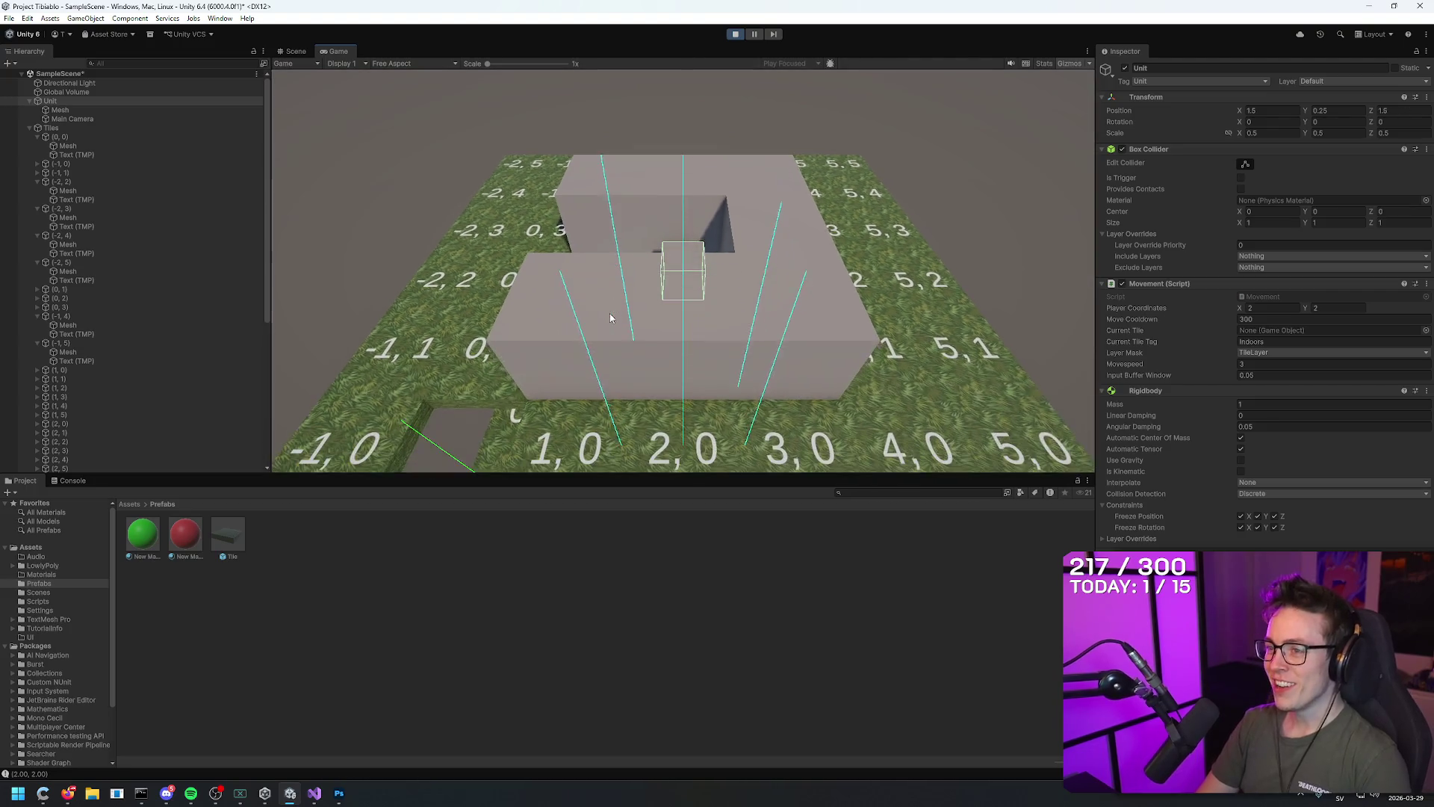
{"action": "key", "text": "a"}
{"action": "key", "text": "a"}
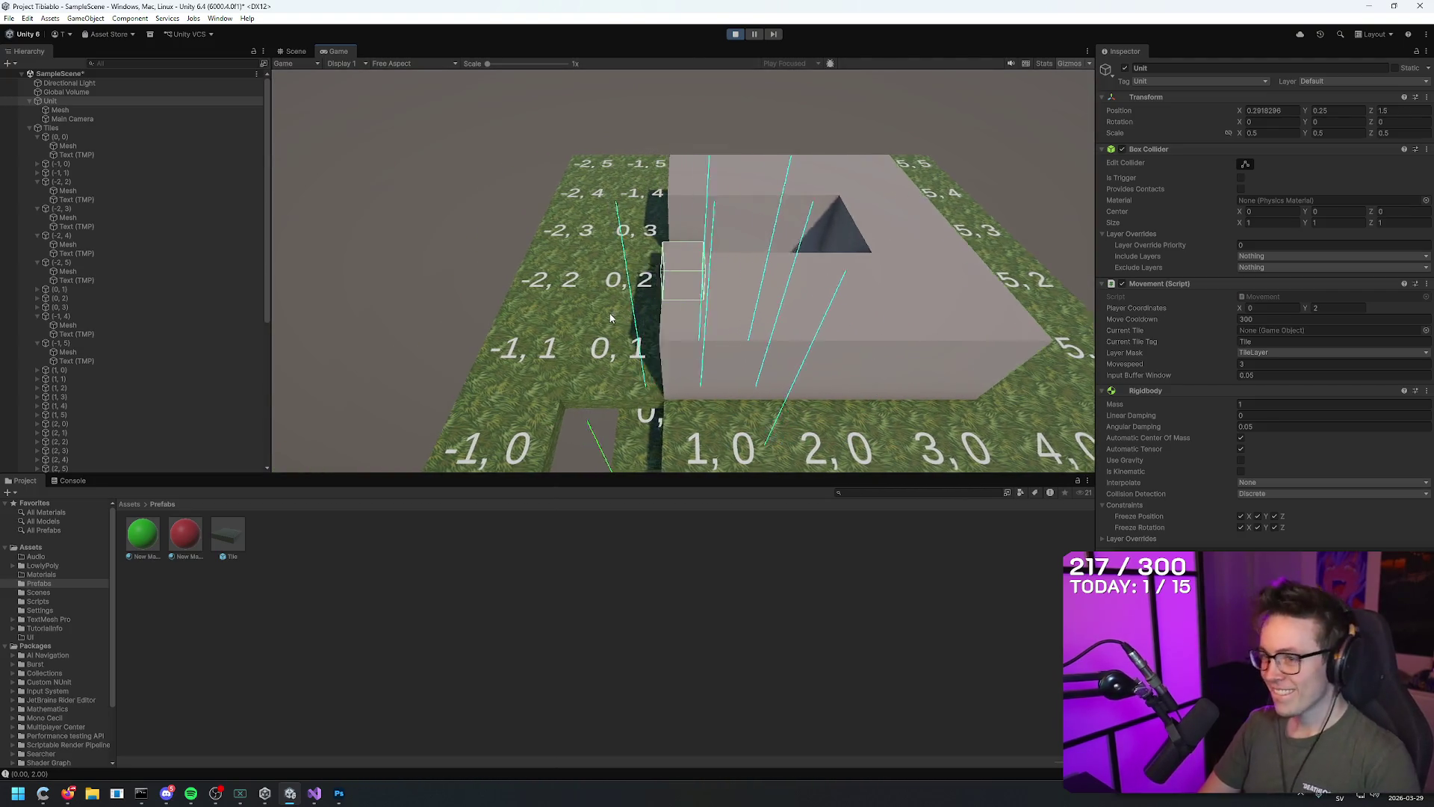
{"action": "key", "text": "s"}
{"action": "key", "text": "s"}
Tour the grid corners 5,5, -1,5 and -1,0, then via 5,2 and 3,5 back to 0,1
{"action": "key", "text": "d"}
{"action": "key", "text": "d"}
{"action": "key", "text": "d"}
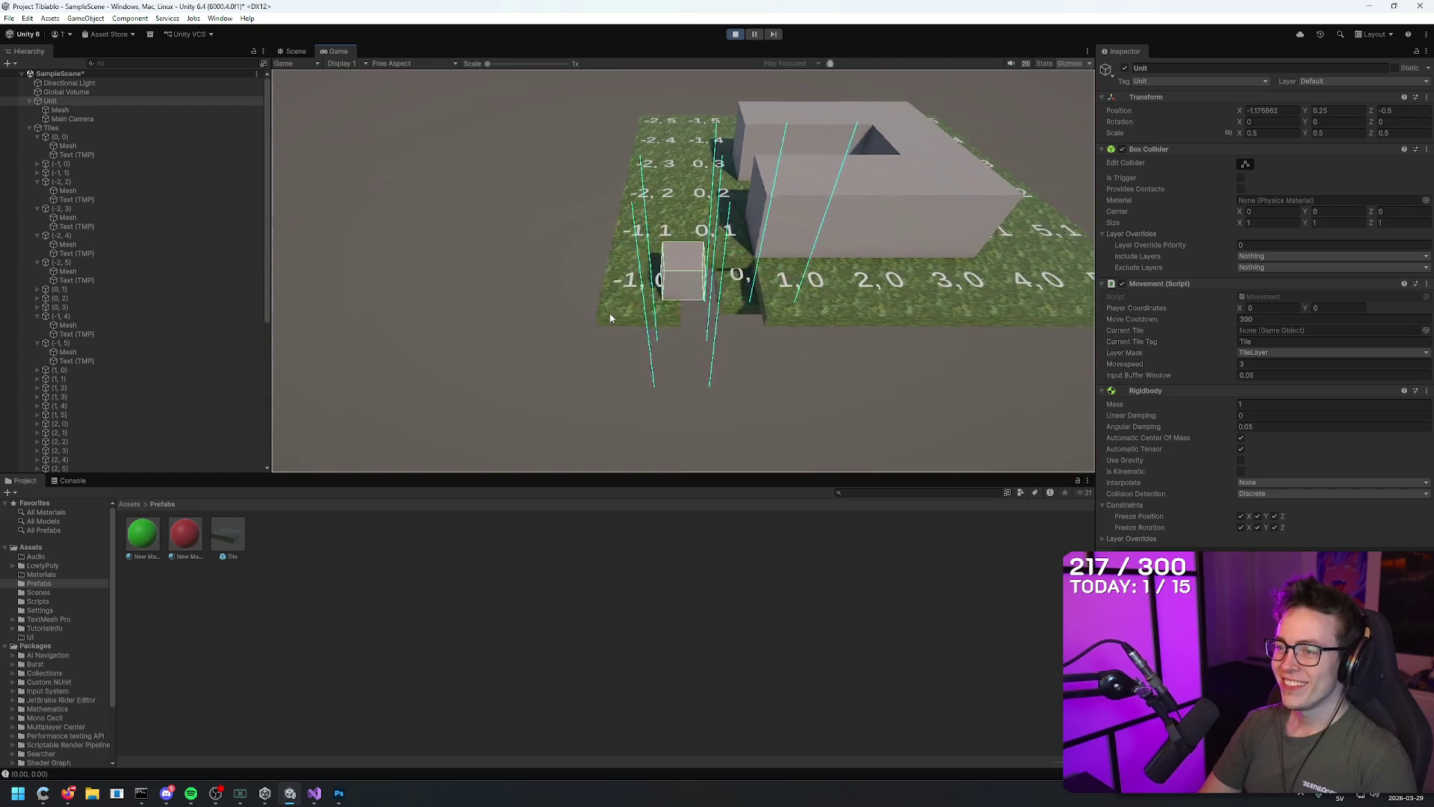
{"action": "key", "text": "d"}
{"action": "key", "text": "w"}
{"action": "key", "text": "w"}
{"action": "key", "text": "w"}
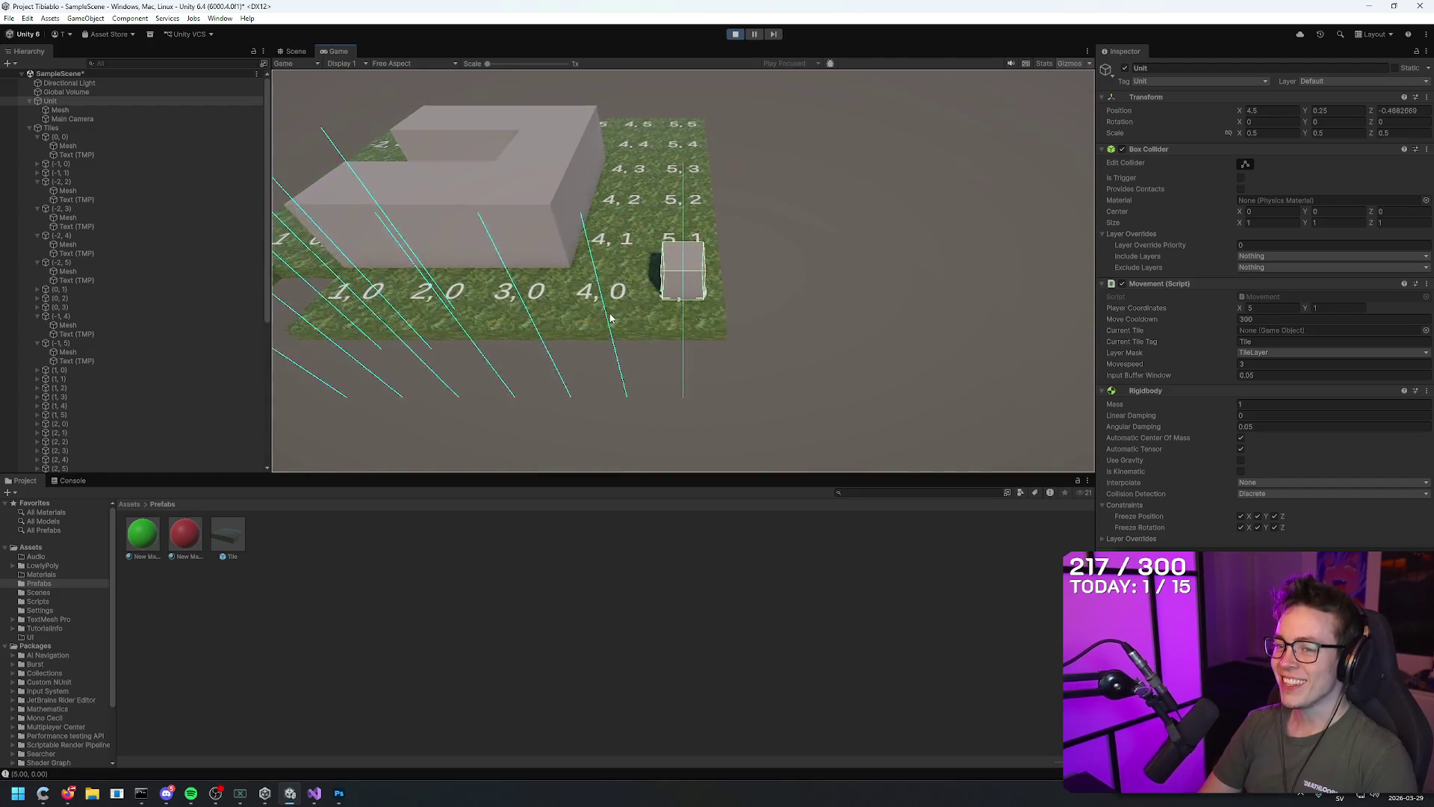
{"action": "key", "text": "a"}
{"action": "key", "text": "a"}
{"action": "key", "text": "a"}
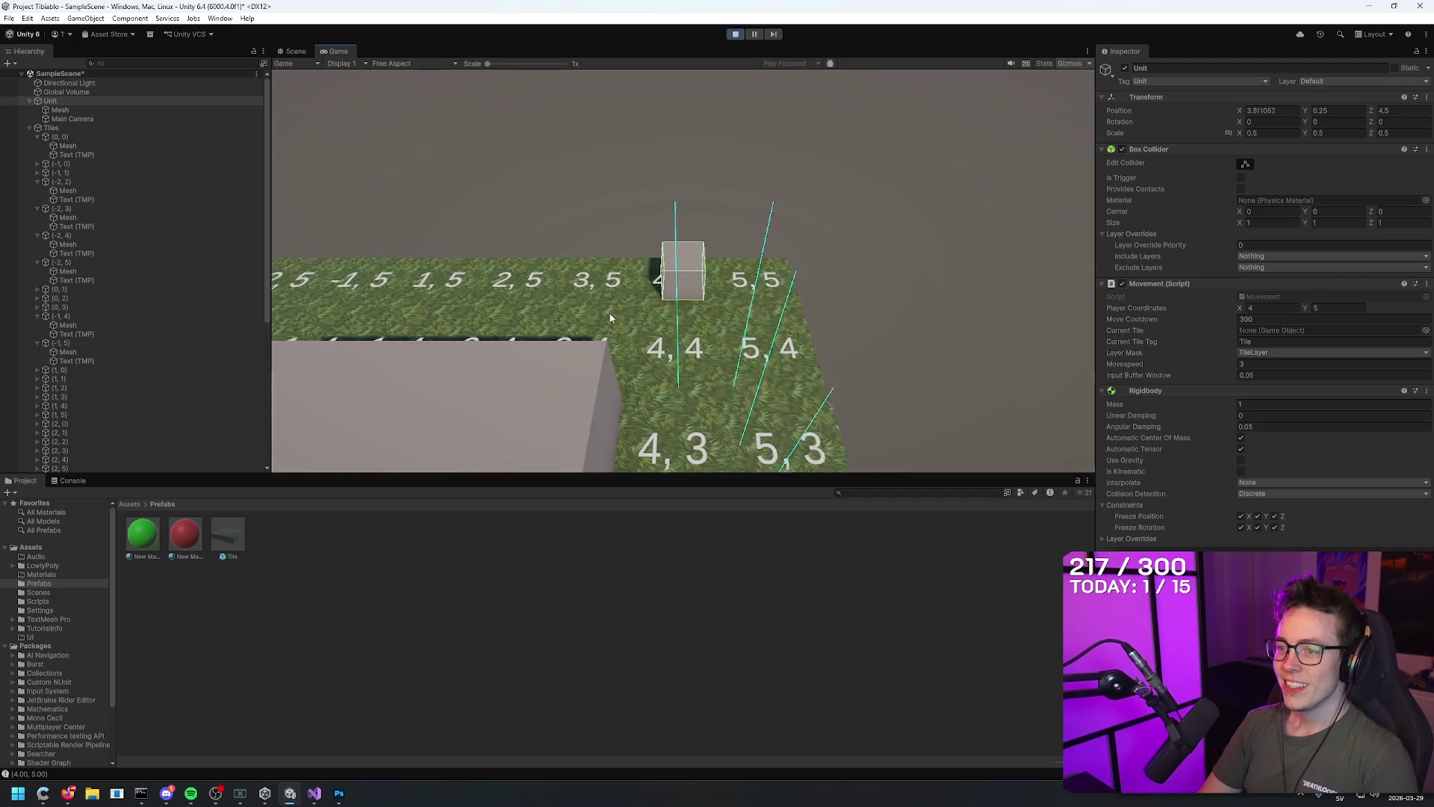
{"action": "key", "text": "s"}
{"action": "key", "text": "s"}
{"action": "key", "text": "s"}
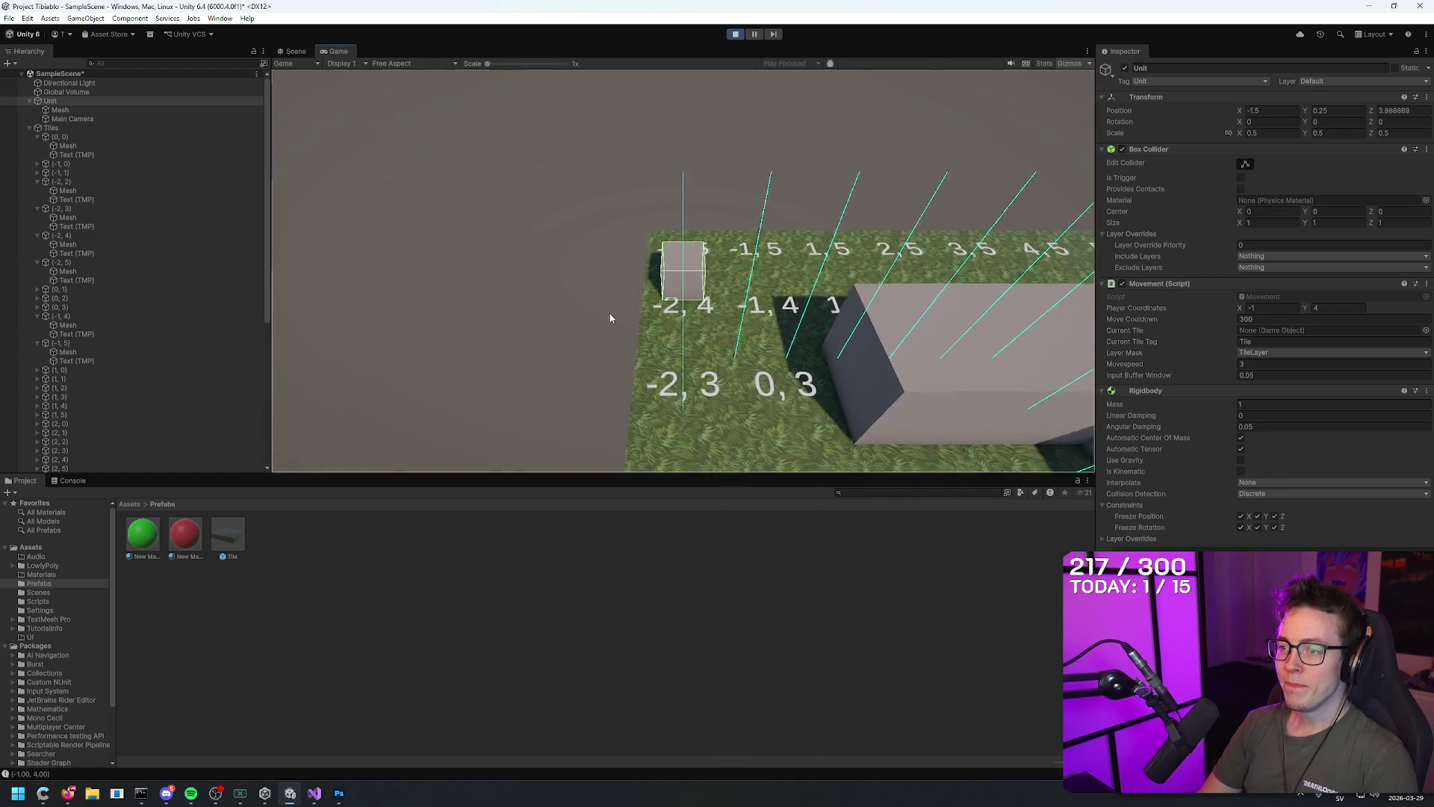
{"action": "key", "text": "d"}
{"action": "key", "text": "d"}
{"action": "key", "text": "d"}
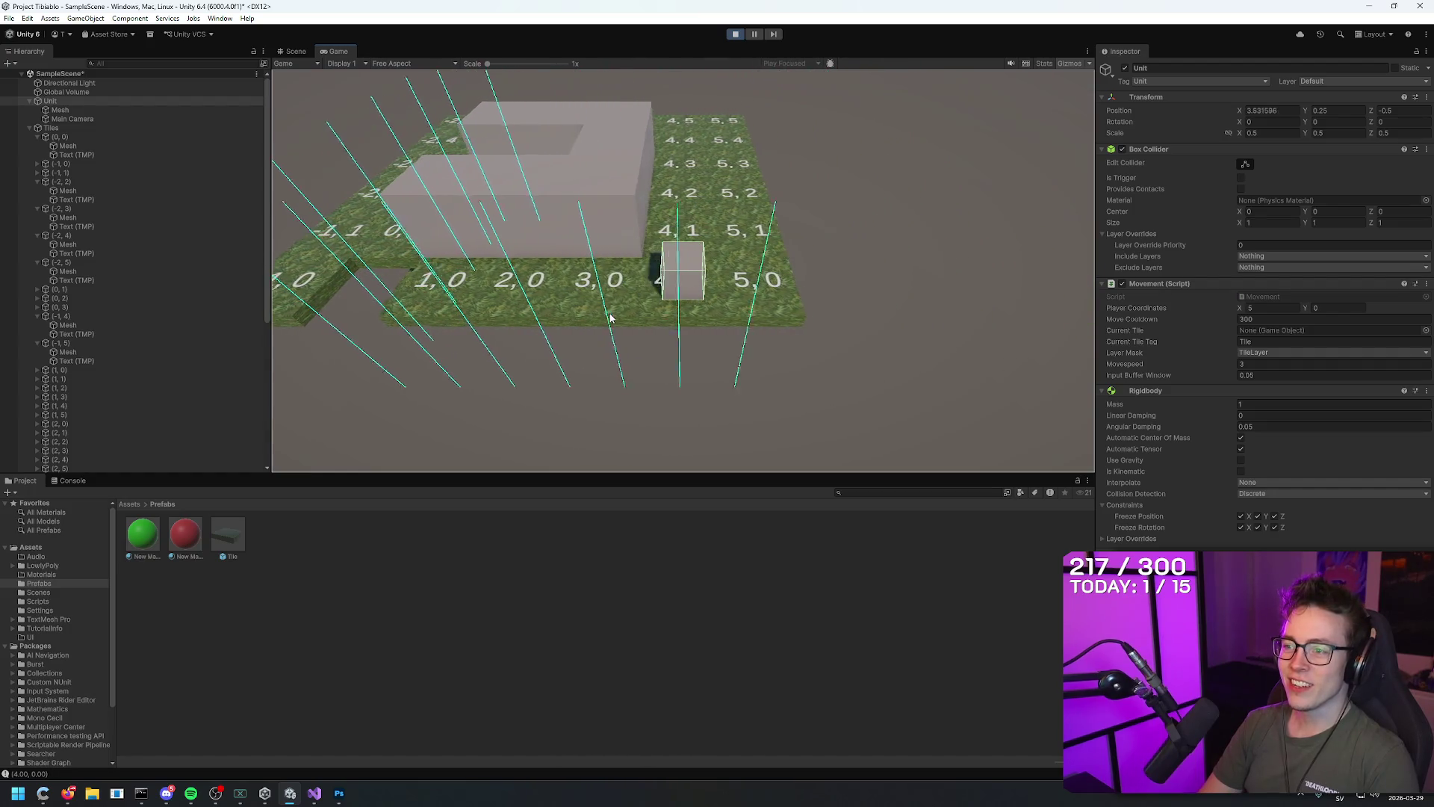
{"action": "key", "text": "d"}
{"action": "key", "text": "w"}
{"action": "key", "text": "w"}
{"action": "key", "text": "w"}
{"action": "key", "text": "w"}
{"action": "key", "text": "w"}
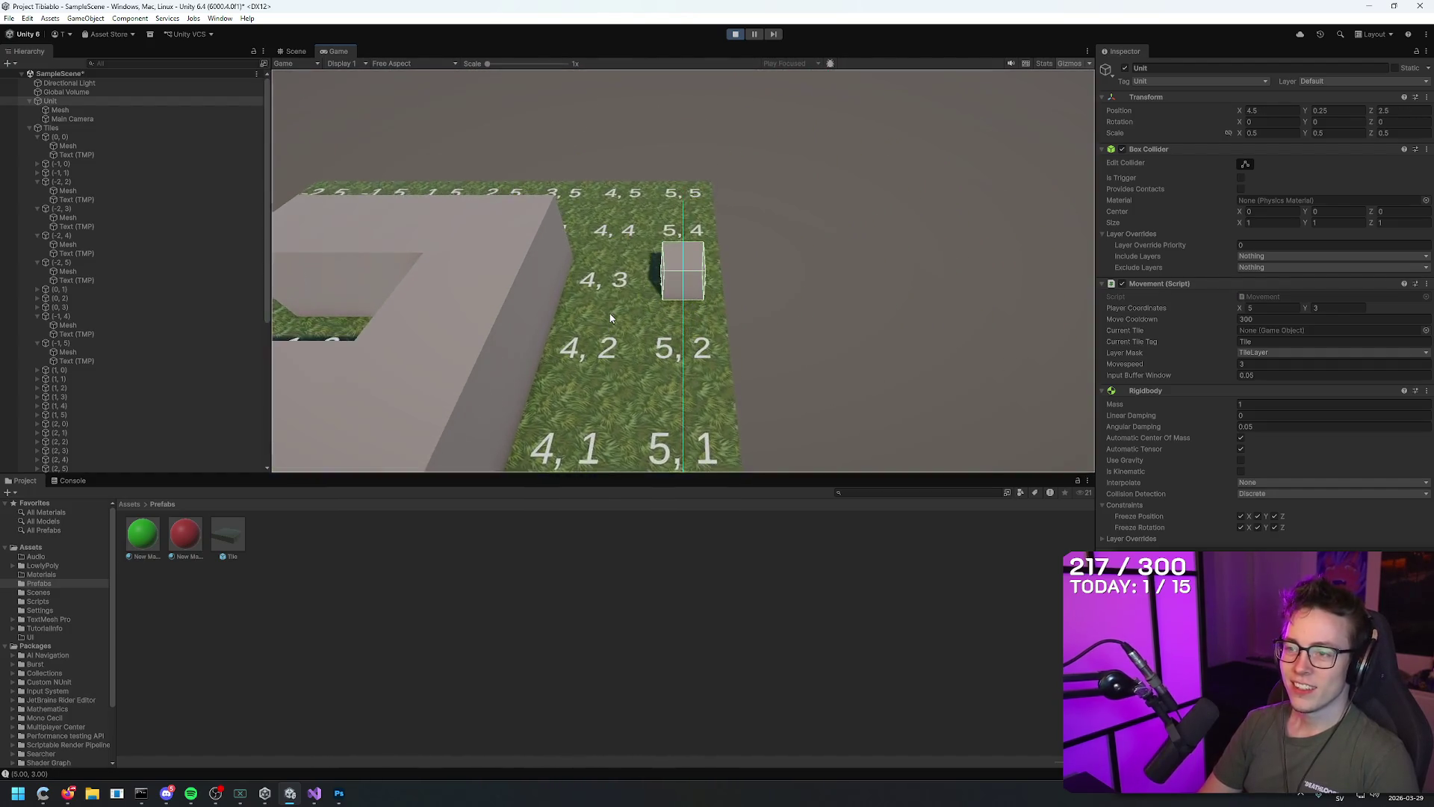
{"action": "key", "text": "a"}
{"action": "key", "text": "a"}
{"action": "key", "text": "a"}
{"action": "key", "text": "a"}
{"action": "key", "text": "a"}
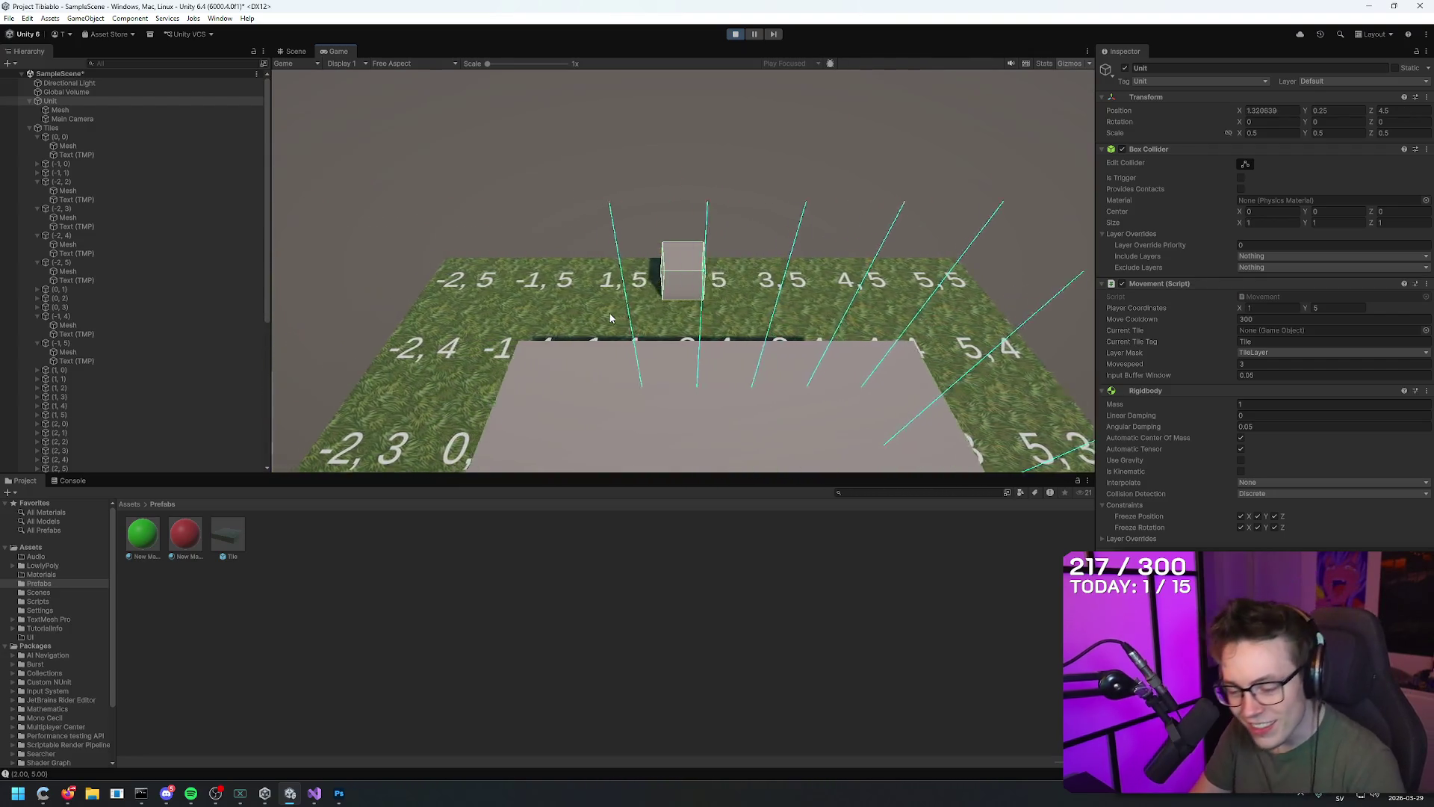
{"action": "key", "text": "s"}
{"action": "key", "text": "s"}
{"action": "key", "text": "s"}
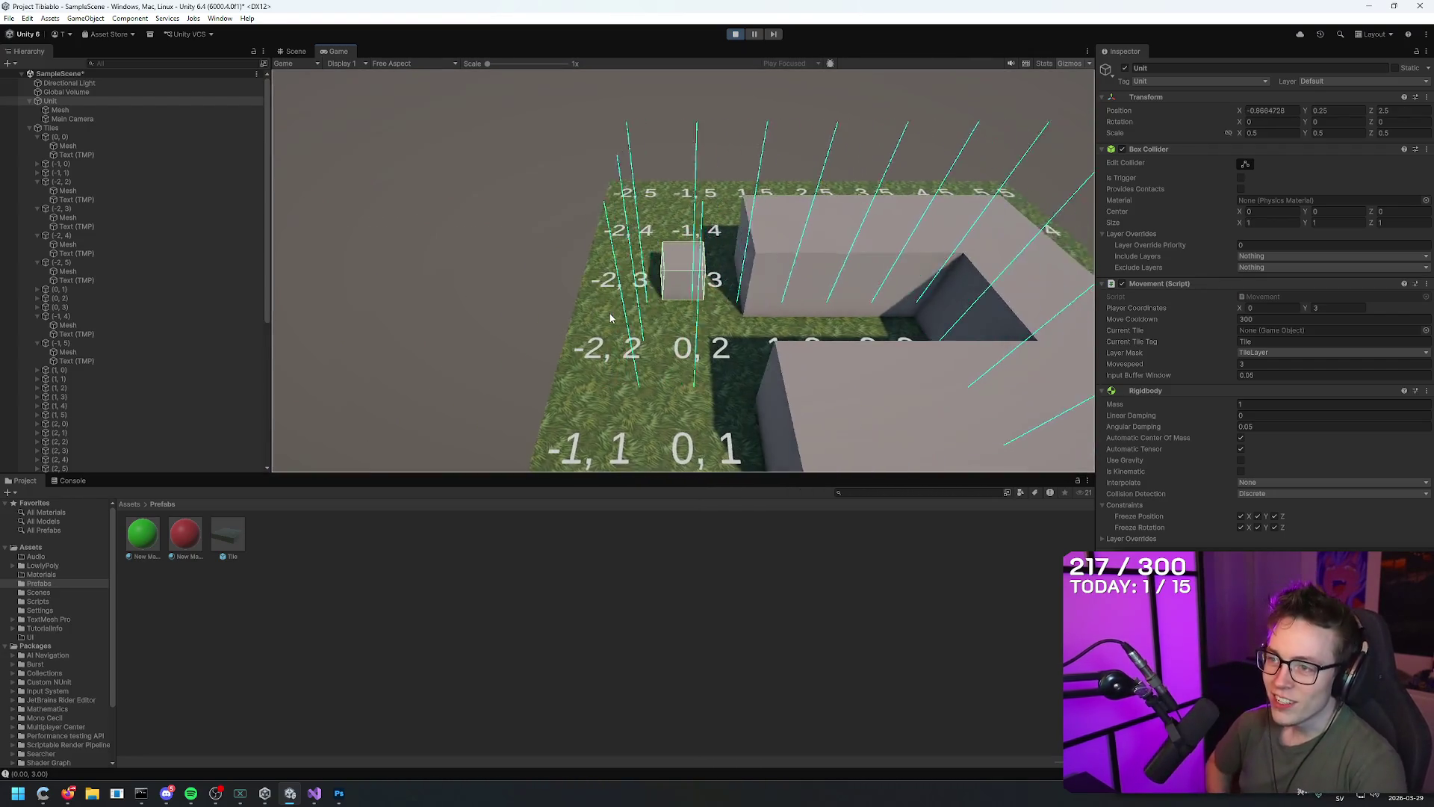
{"action": "key", "text": "w"}
{"action": "key", "text": "s"}
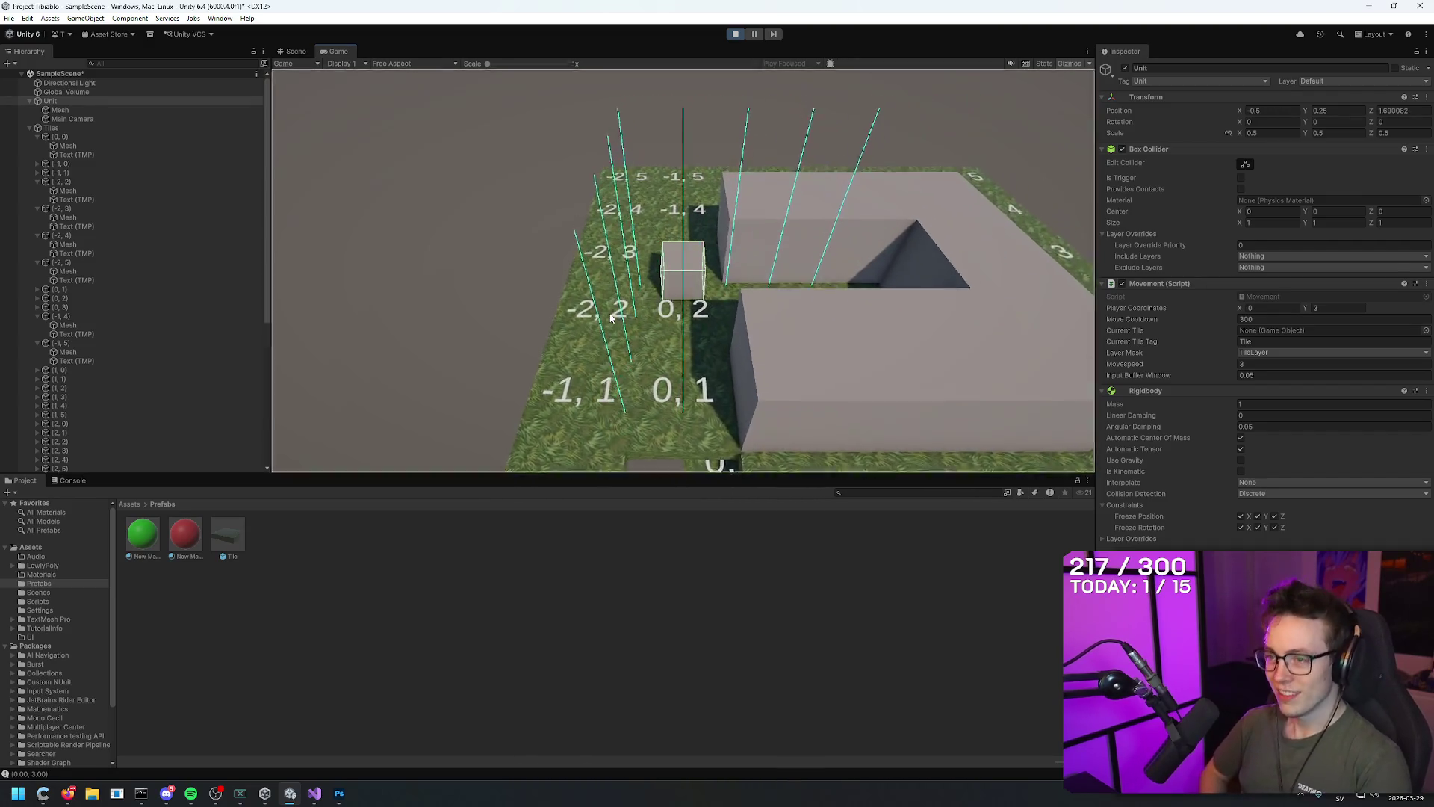
{"action": "key", "text": "s"}
{"action": "key", "text": "d"}
Walk the Unit to 5,2, 5,5 and along the top row, then back down to 0,2
{"action": "key", "text": "a"}
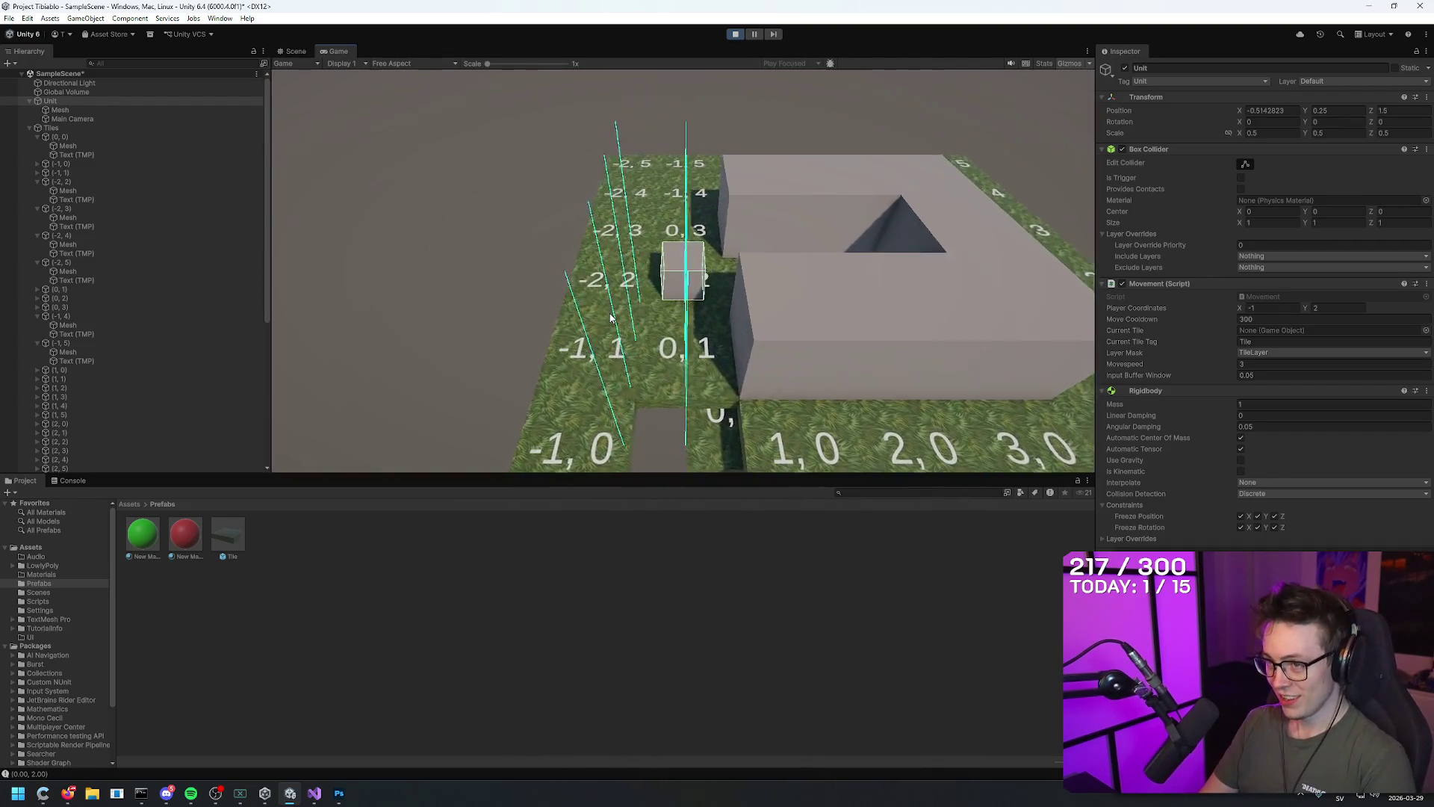
{"action": "key", "text": "d"}
{"action": "key", "text": "d"}
{"action": "key", "text": "d"}
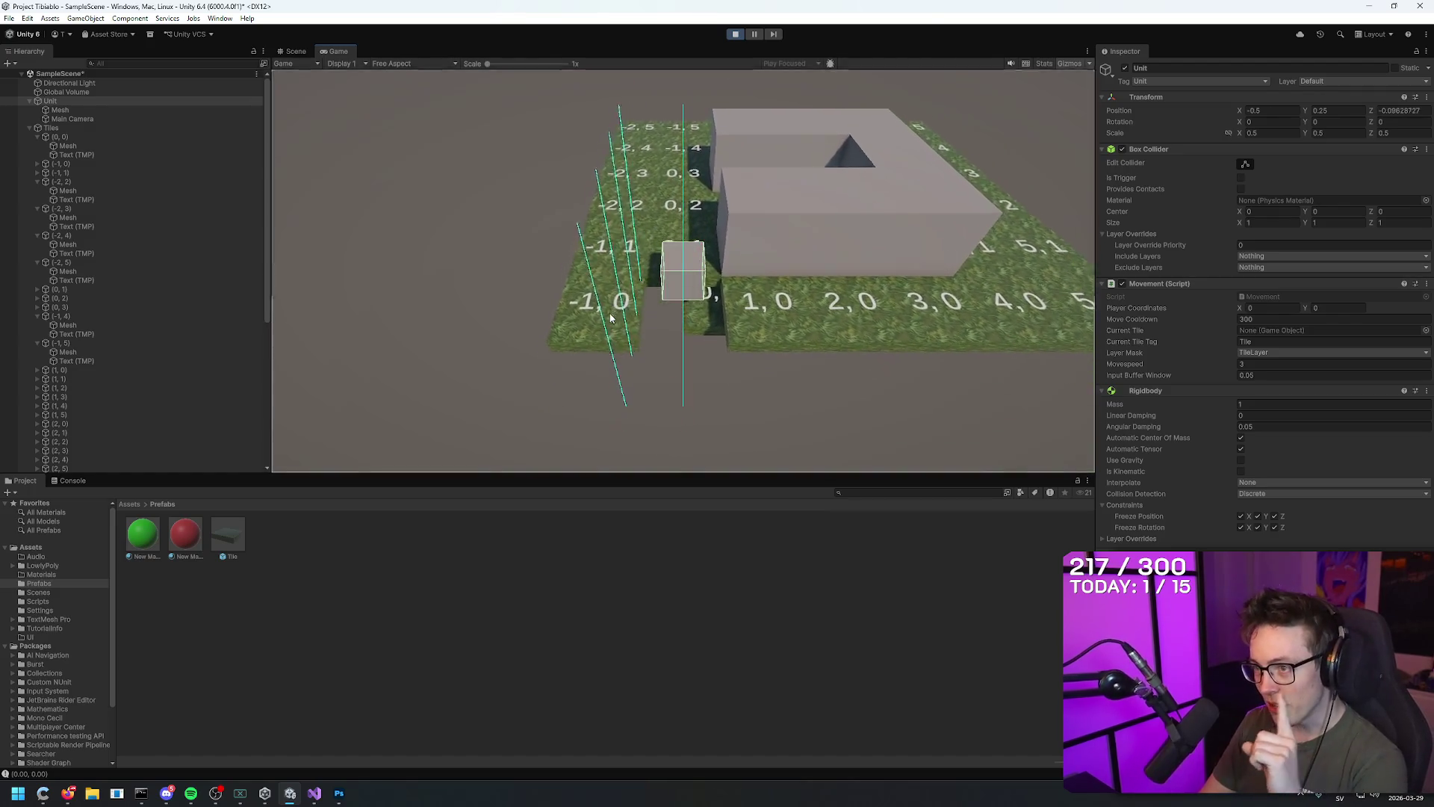
{"action": "key", "text": "d"}
{"action": "key", "text": "w"}
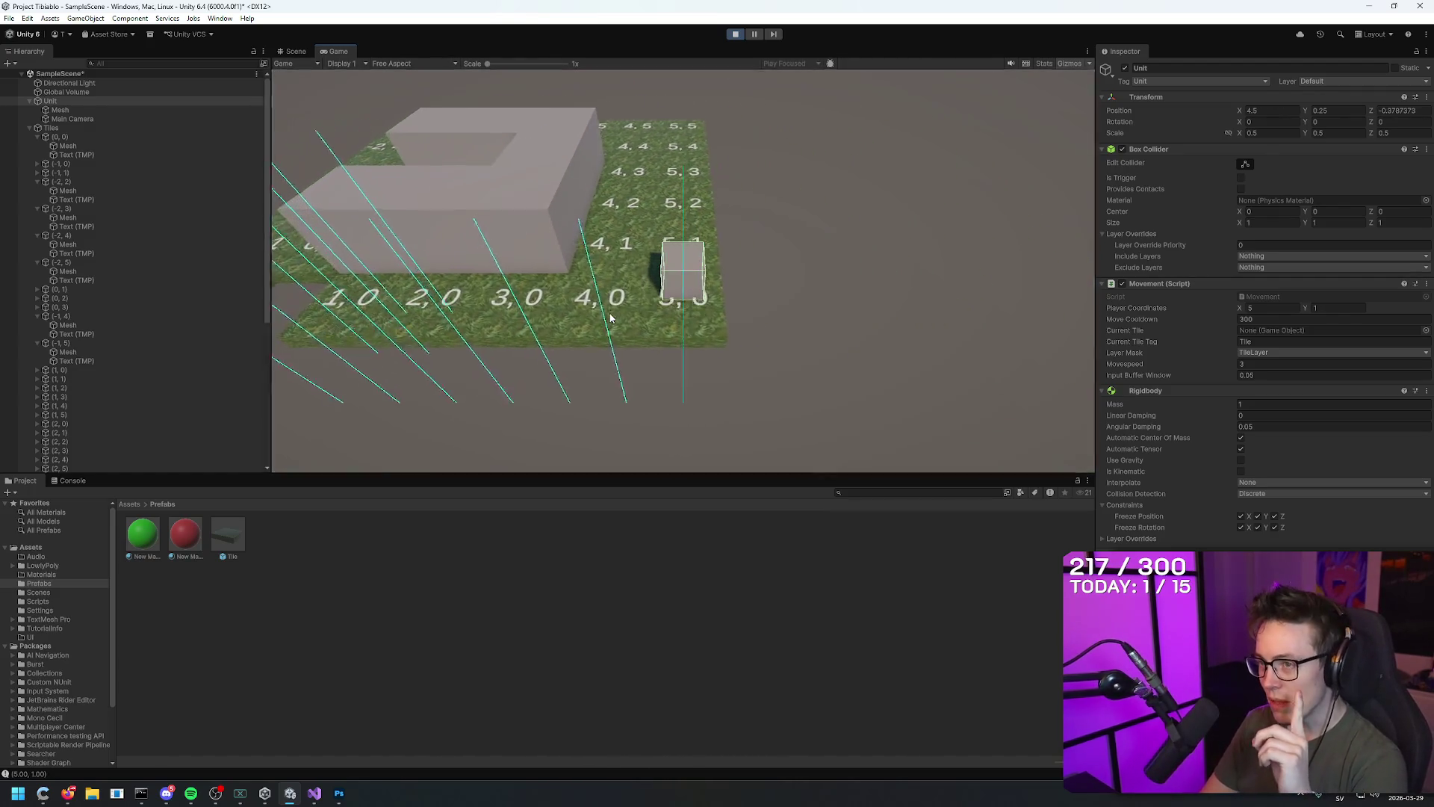
{"action": "key", "text": "w"}
{"action": "key", "text": "d"}
{"action": "key", "text": "w"}
{"action": "key", "text": "w"}
{"action": "key", "text": "w"}
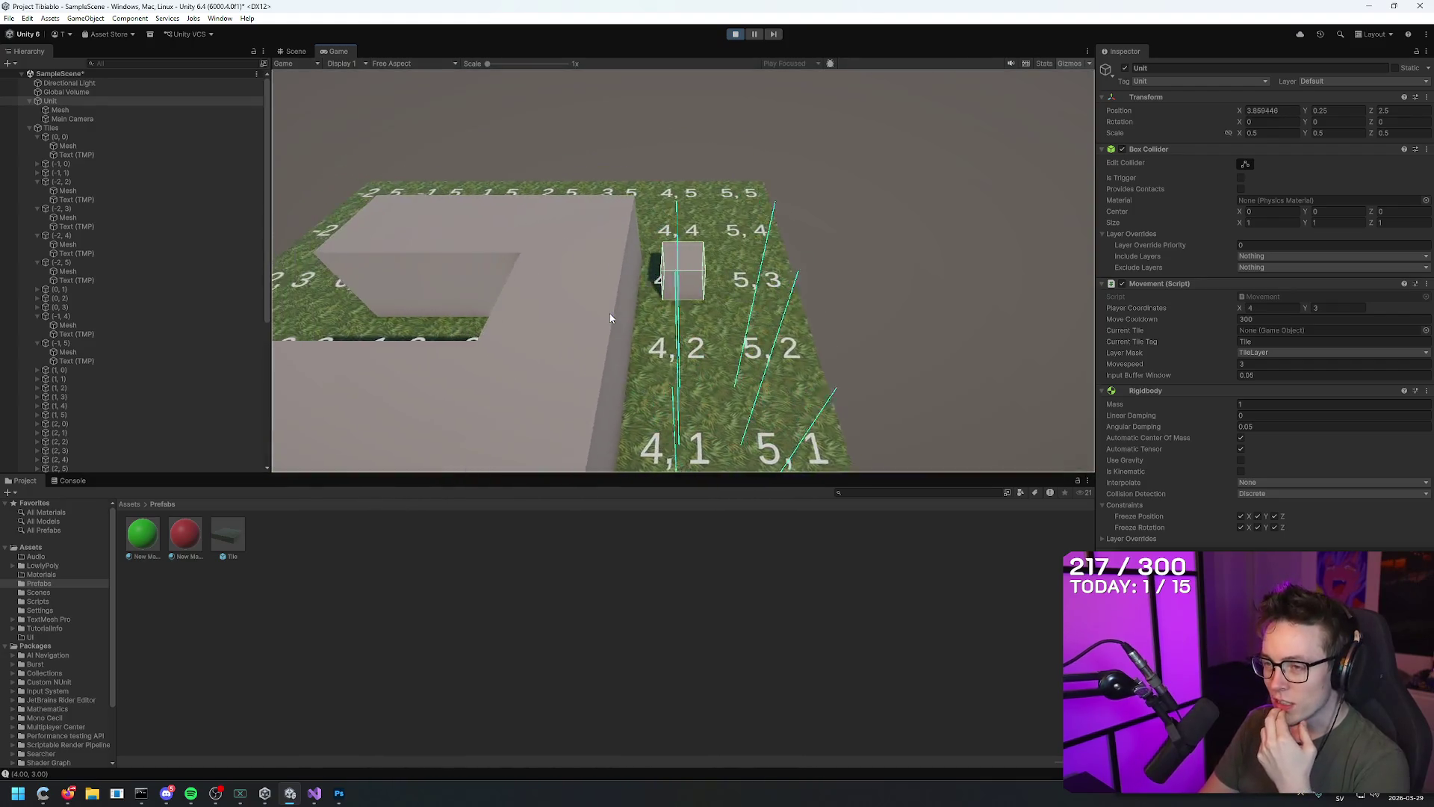
{"action": "key", "text": "a"}
{"action": "key", "text": "a"}
{"action": "key", "text": "a"}
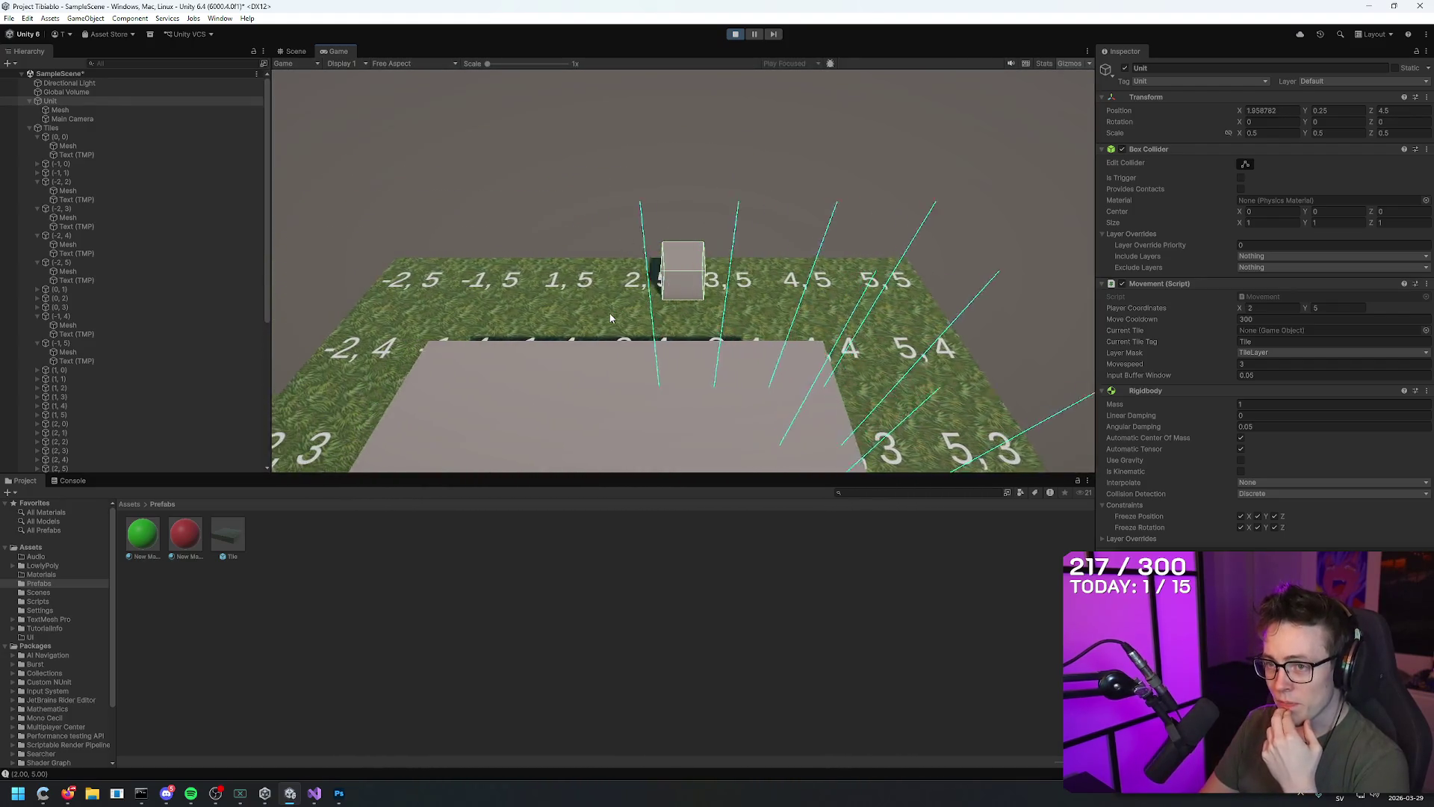
{"action": "key", "text": "s"}
{"action": "key", "text": "s"}
{"action": "key", "text": "s"}
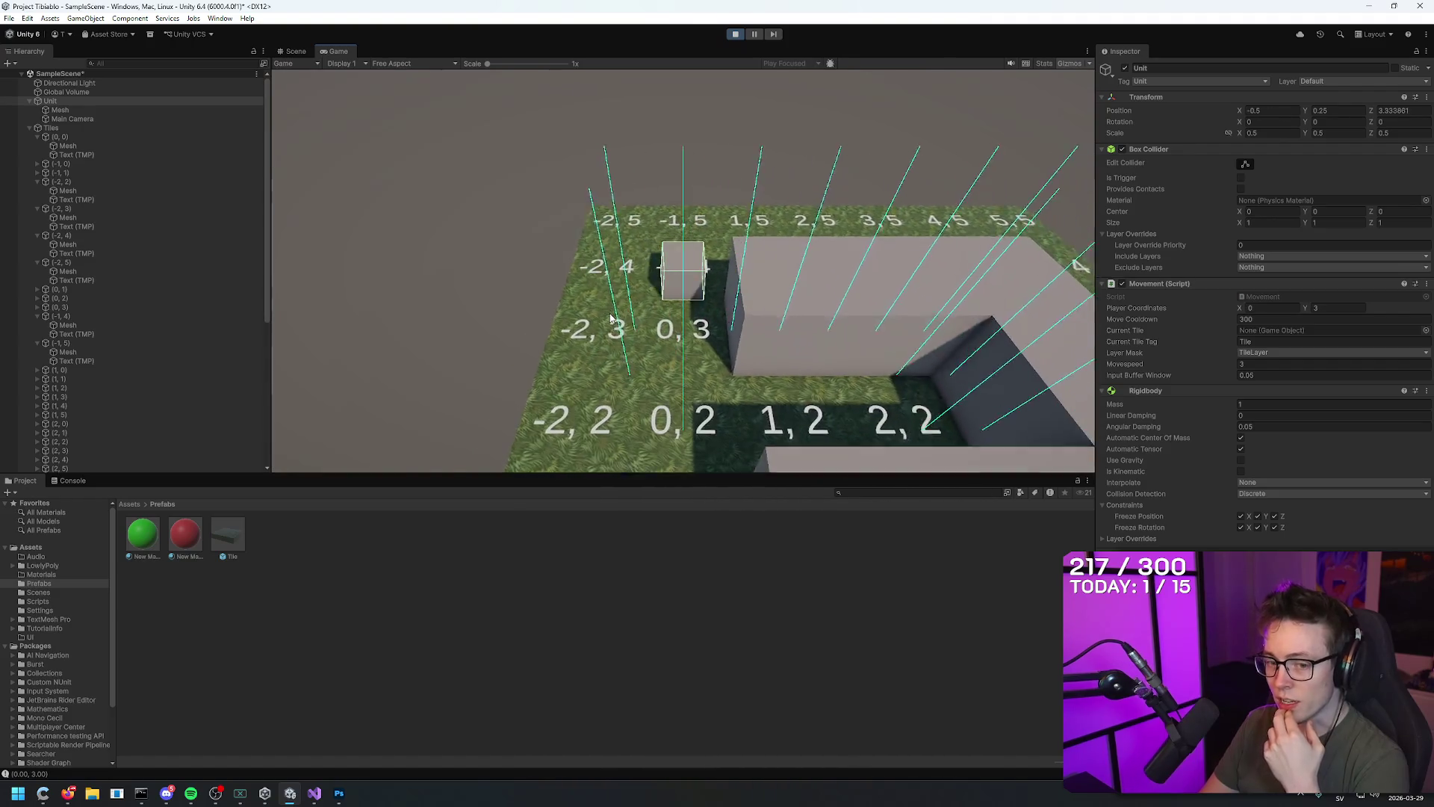
{"action": "key", "text": "d"}
{"action": "key", "text": "s"}
{"action": "key", "text": "s"}
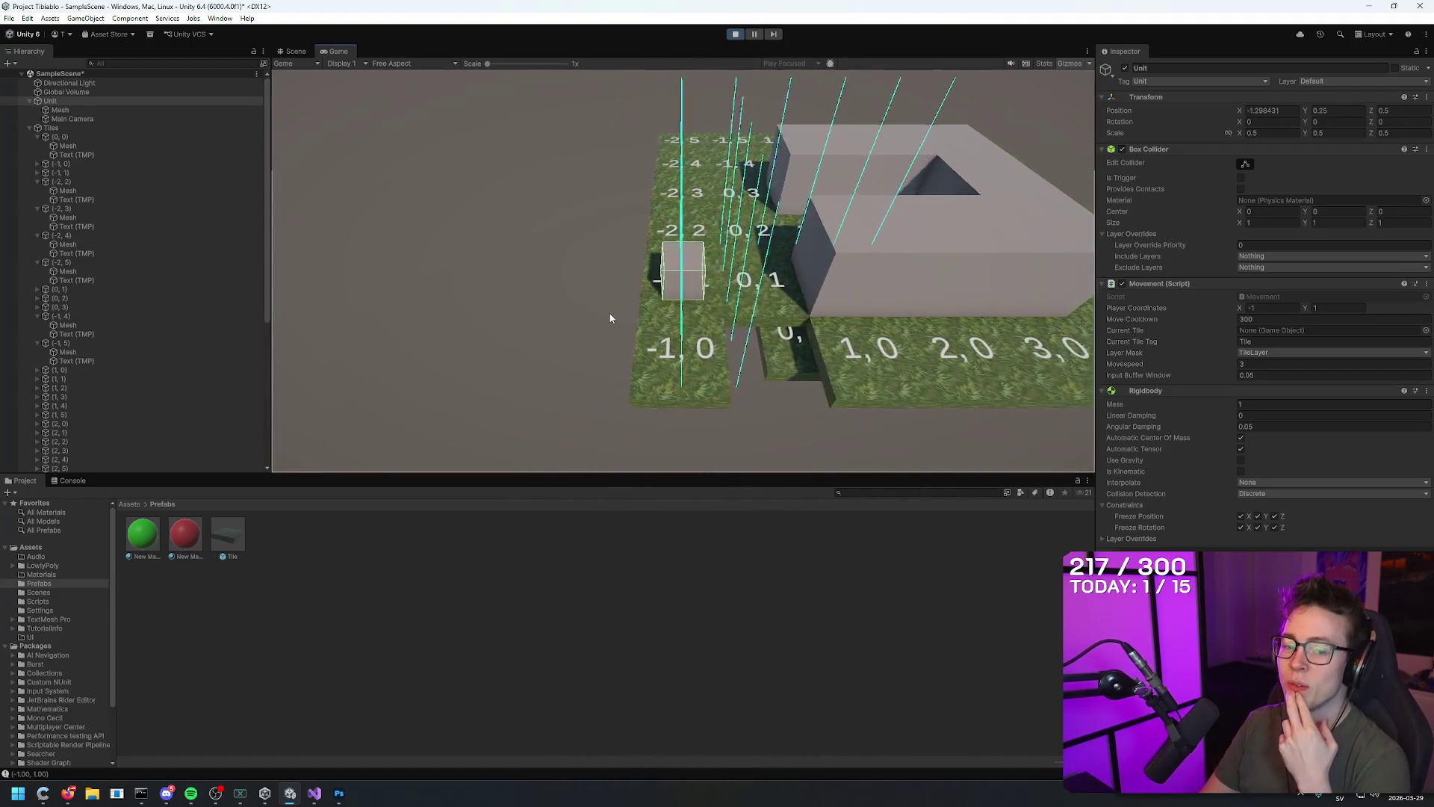
{"action": "key", "text": "d"}
{"action": "key", "text": "d"}
{"action": "key", "text": "d"}
{"action": "key", "text": "d"}
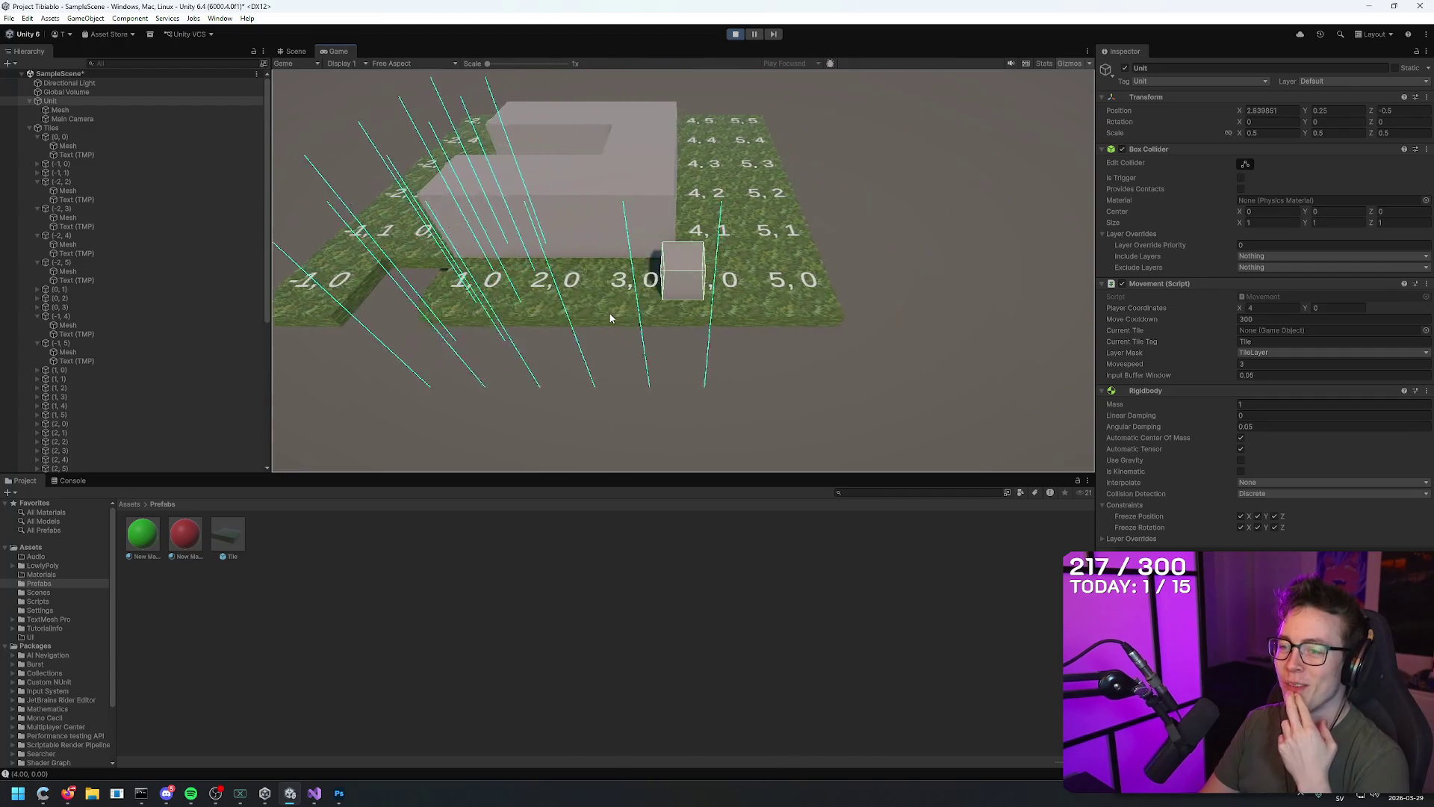
{"action": "key", "text": "w"}
{"action": "key", "text": "w"}
{"action": "key", "text": "w"}
{"action": "key", "text": "w"}
{"action": "key", "text": "w"}
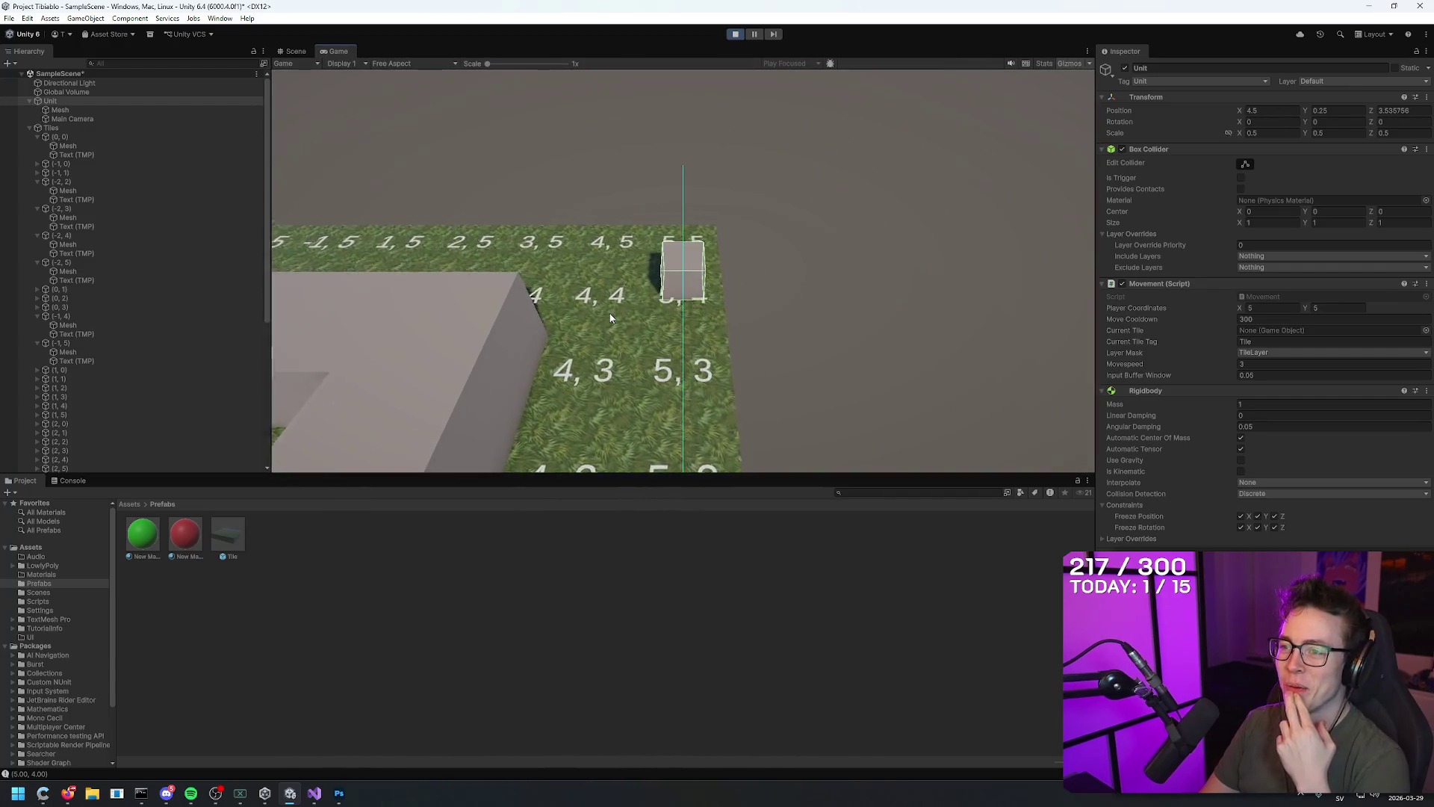
{"action": "key", "text": "a"}
{"action": "key", "text": "a"}
{"action": "key", "text": "a"}
{"action": "key", "text": "a"}
{"action": "key", "text": "a"}
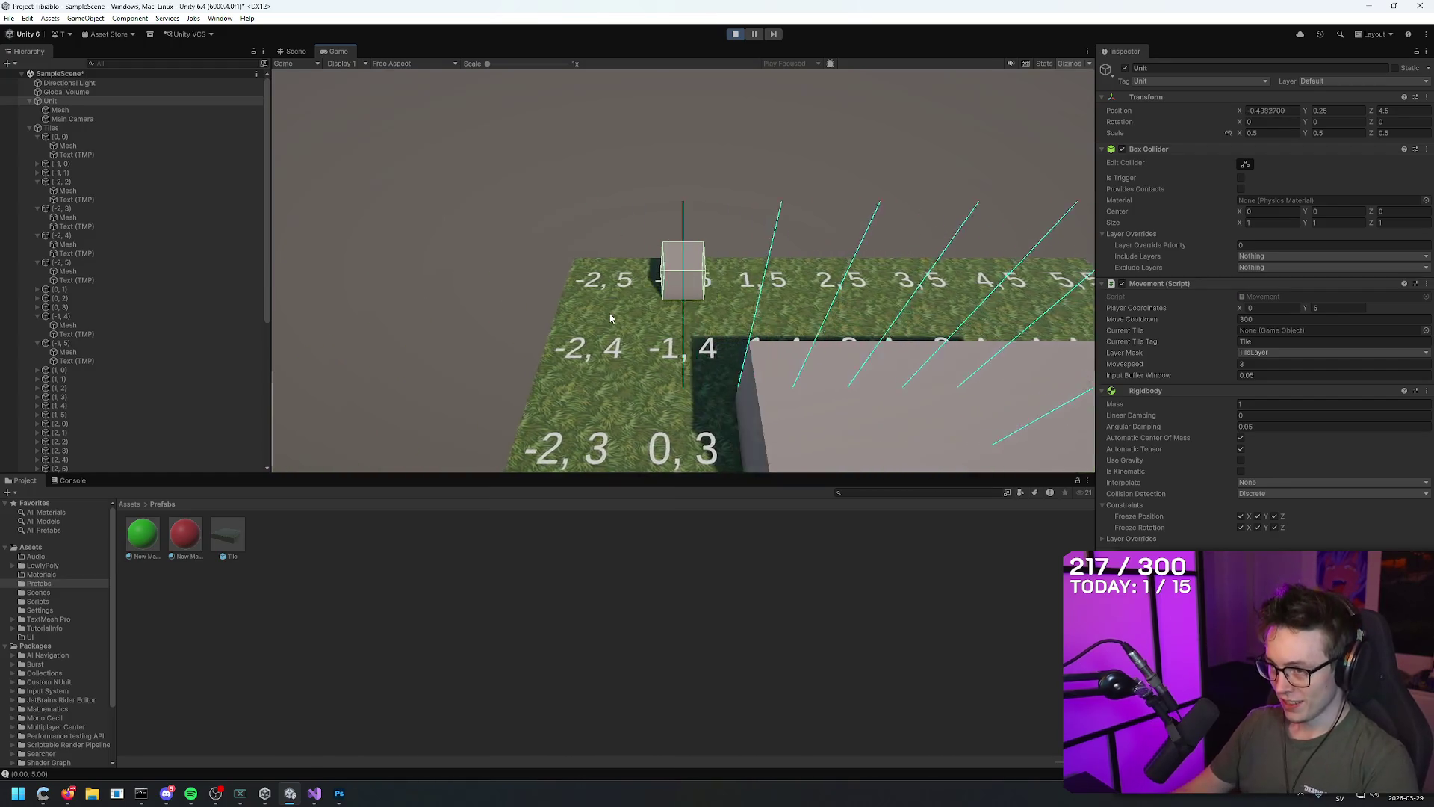
{"action": "key", "text": "s"}
{"action": "key", "text": "s"}
{"action": "key", "text": "s"}
{"action": "key", "text": "s"}
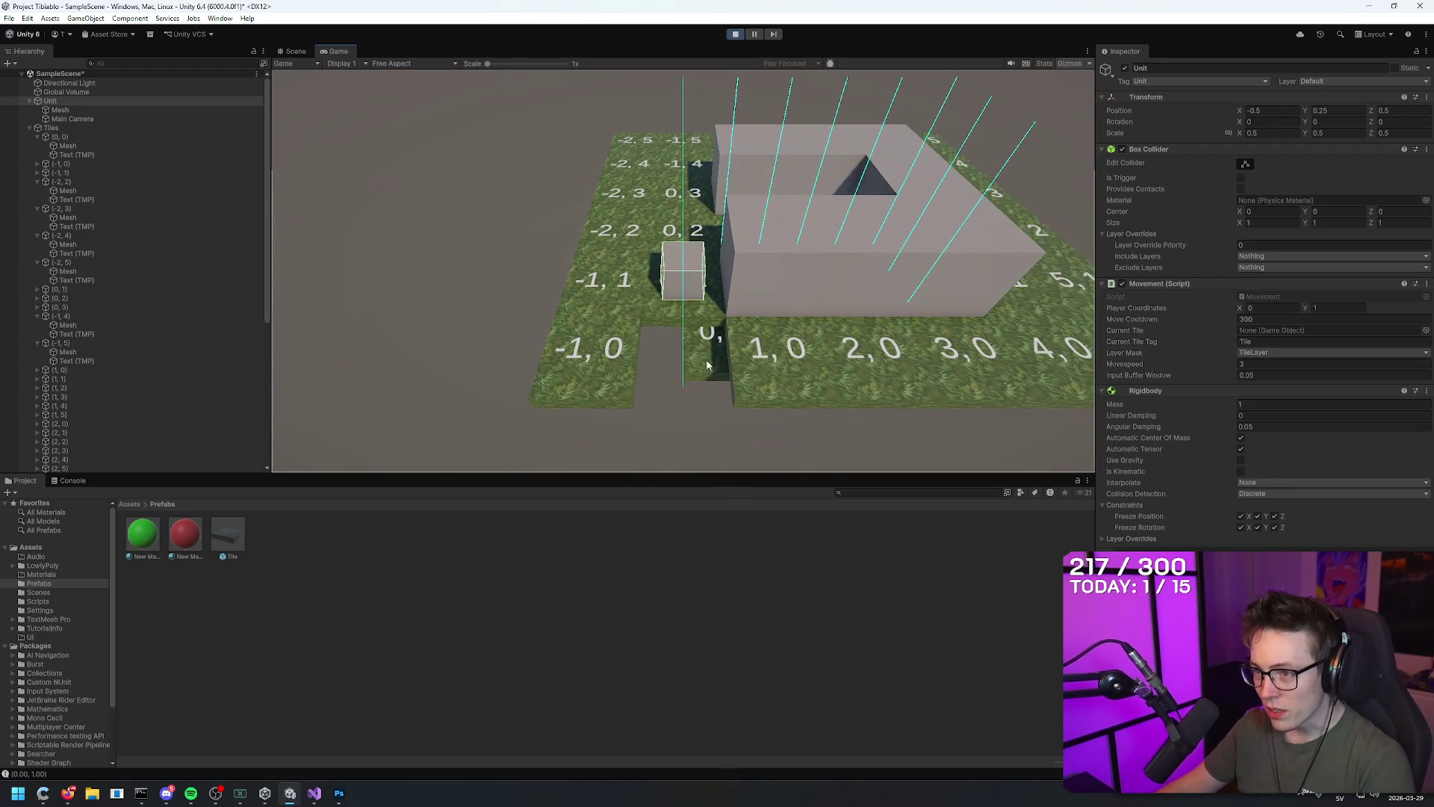
{"action": "left_click", "coordinate": [296, 51]}
{"action": "mouse_move", "coordinate": [704, 272]}
{"action": "left_mouse_down"}
{"action": "mouse_move", "coordinate": [849, 410]}
{"action": "mouse_move", "coordinate": [807, 390]}
{"action": "mouse_move", "coordinate": [713, 261]}
{"action": "mouse_move", "coordinate": [676, 319]}
{"action": "mouse_move", "coordinate": [679, 351]}
{"action": "mouse_move", "coordinate": [886, 503]}
{"action": "mouse_move", "coordinate": [711, 336]}
{"action": "mouse_move", "coordinate": [478, 46]}
{"action": "left_mouse_up"}
{"action": "left_click", "coordinate": [334, 51]}
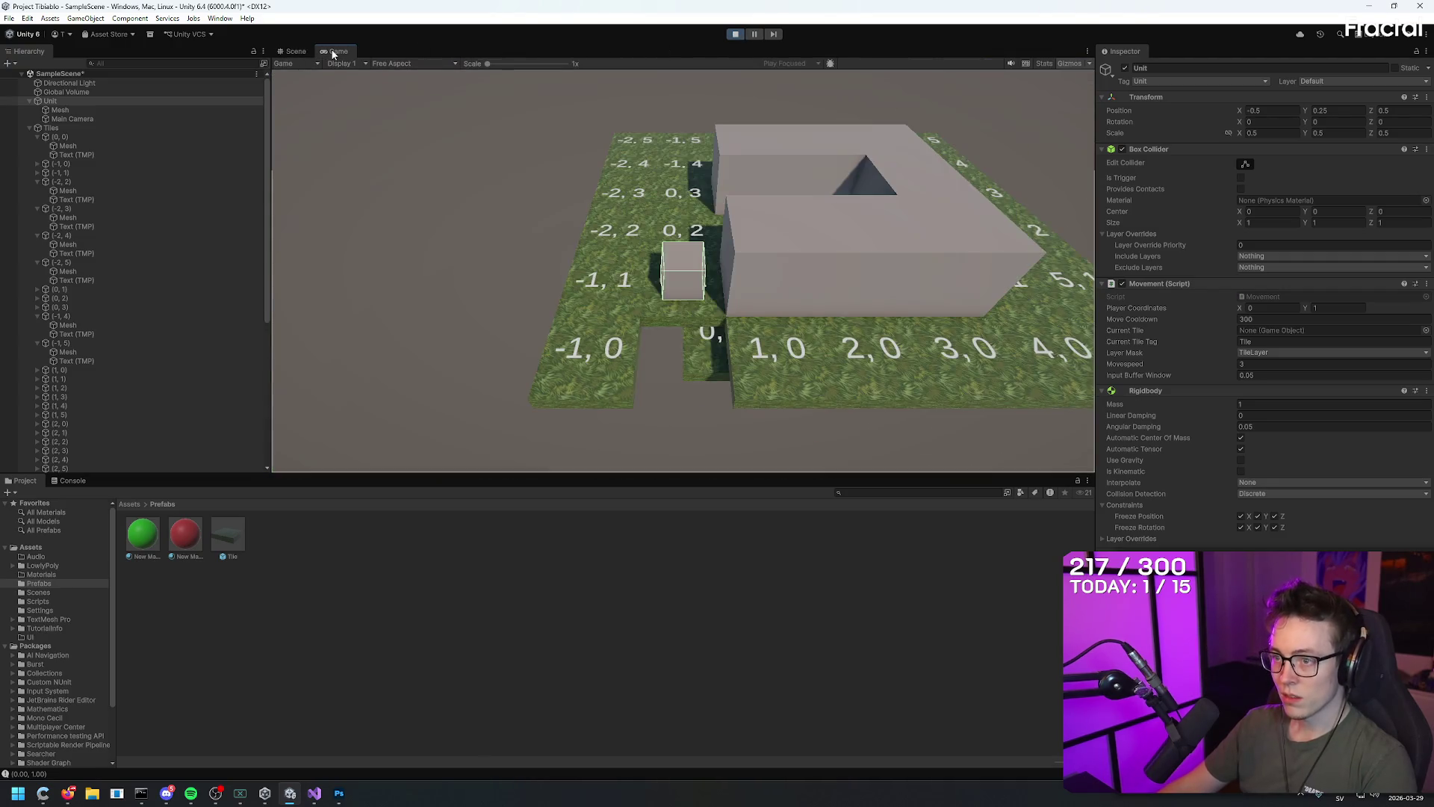
{"action": "left_click", "coordinate": [287, 53]}
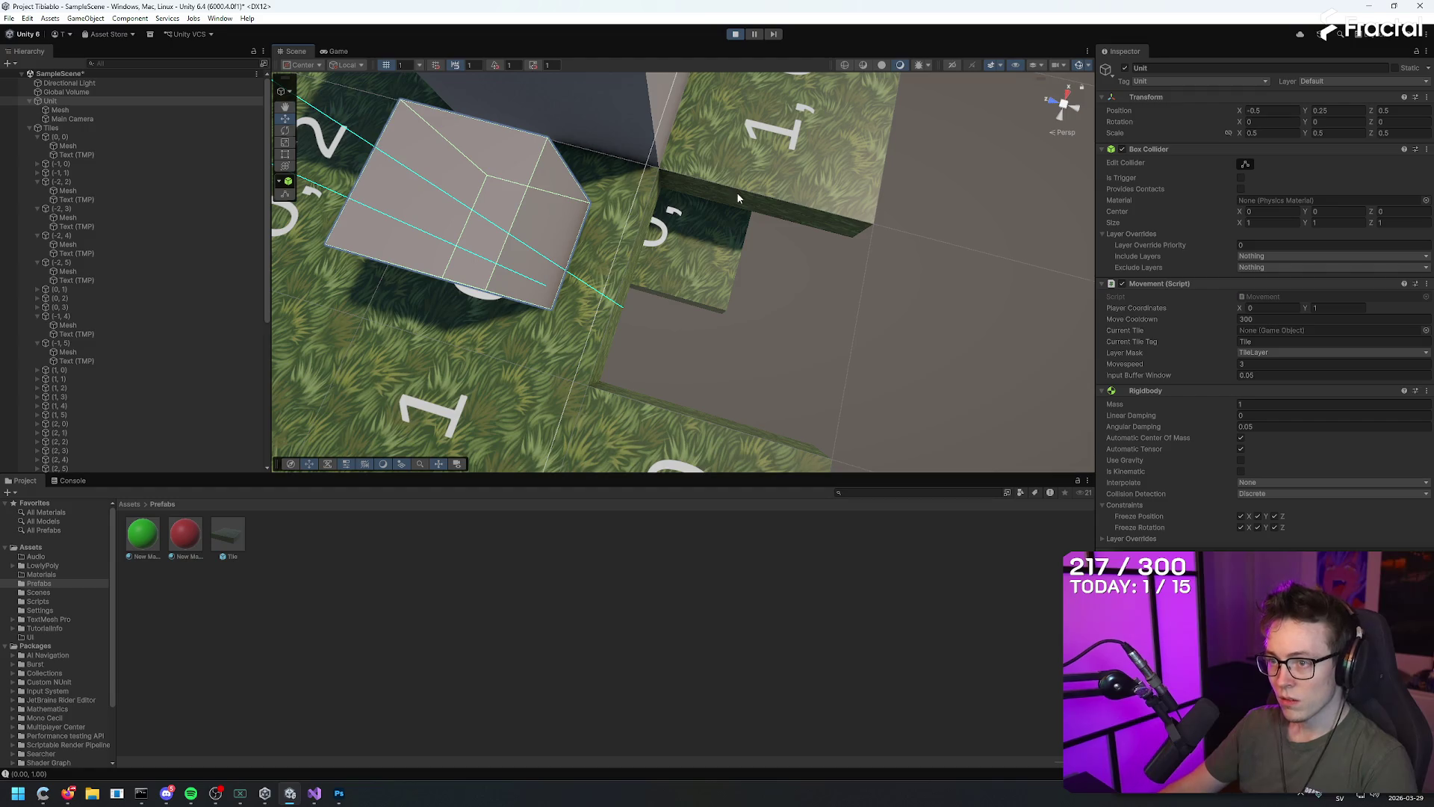
{"action": "left_click_drag", "start_coordinate": [737, 198], "coordinate": [868, 209]}
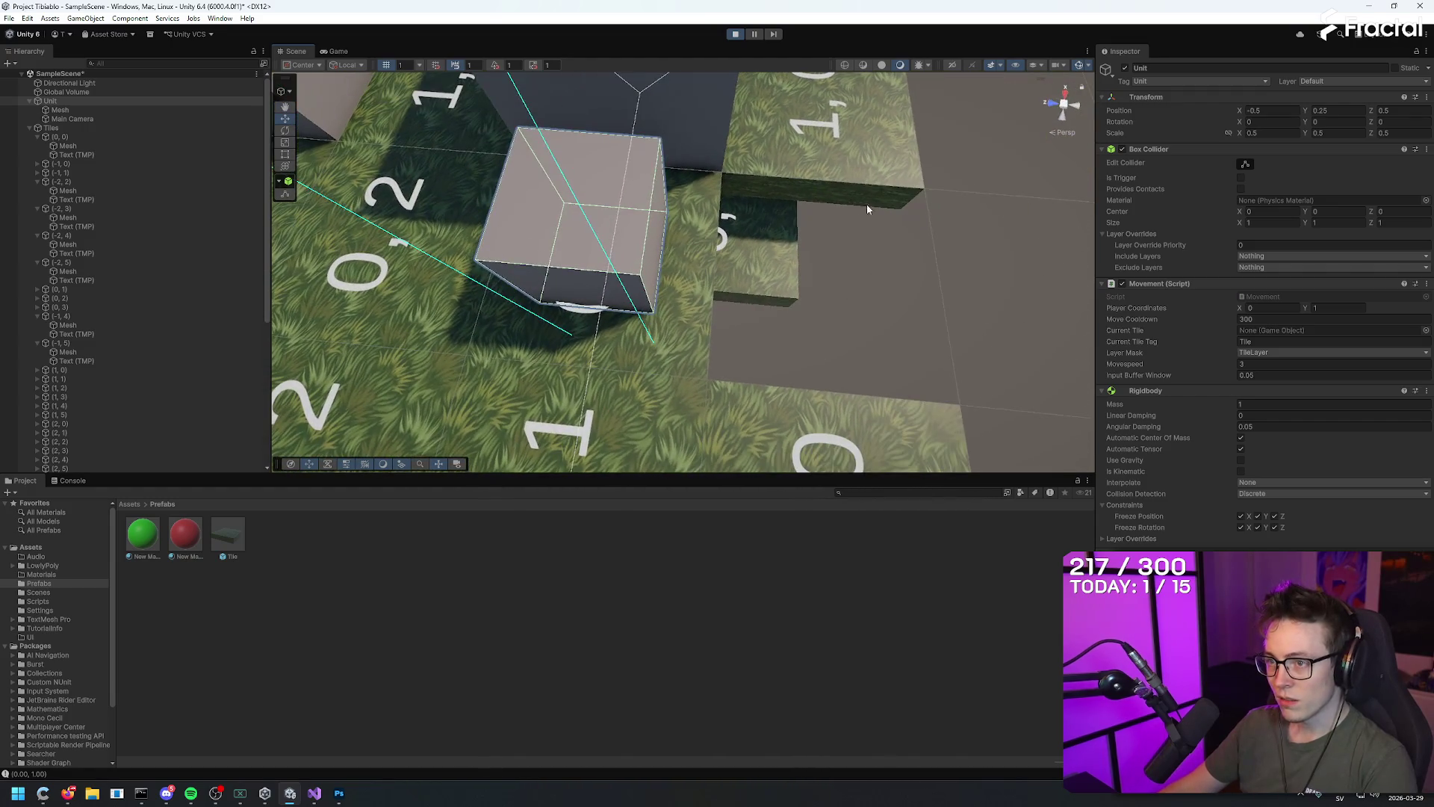
{"action": "left_click", "coordinate": [316, 52]}
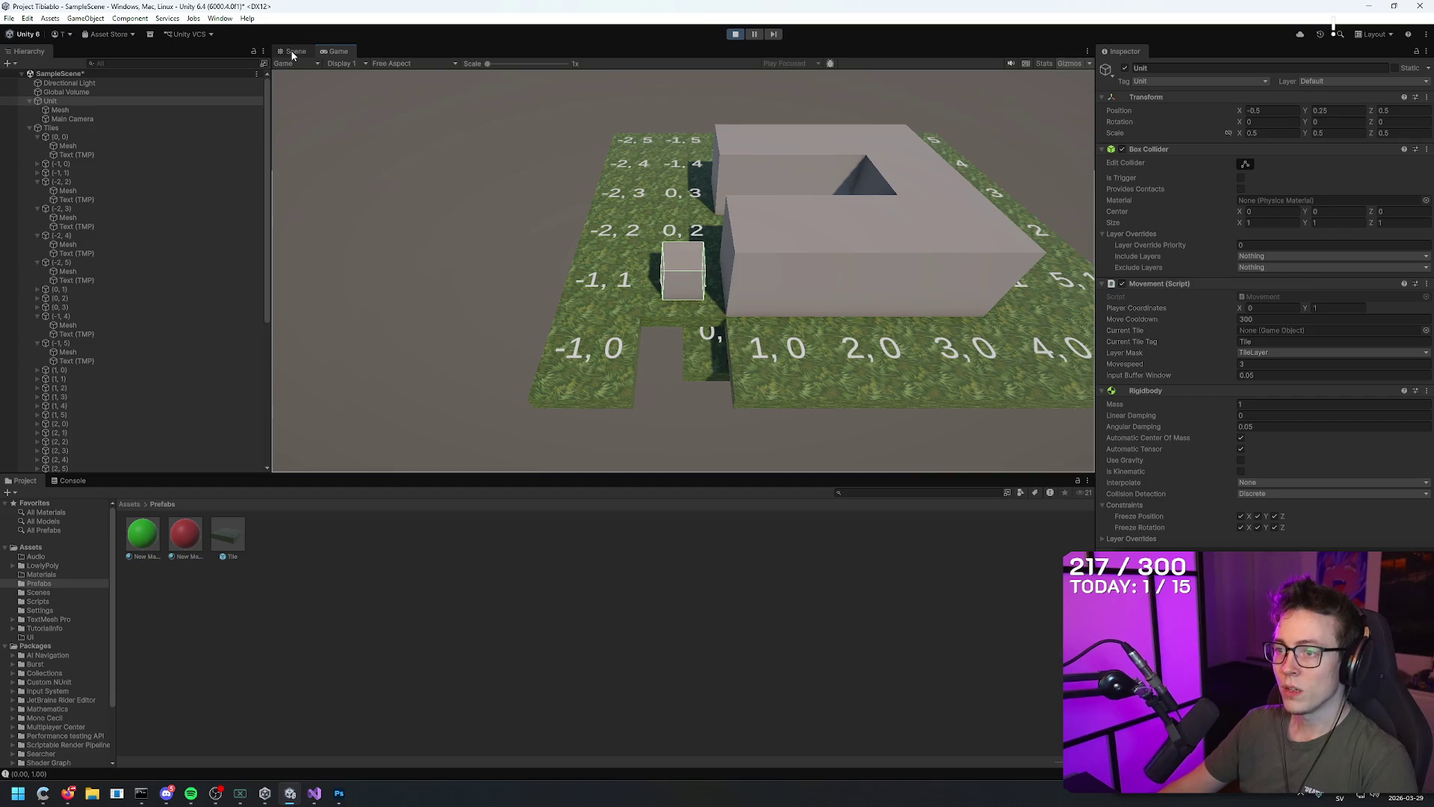
{"action": "left_click", "coordinate": [292, 52]}
{"action": "key", "text": "f"}
{"action": "mouse_move", "coordinate": [810, 251]}
{"action": "left_mouse_down"}
{"action": "mouse_move", "coordinate": [809, 235]}
{"action": "mouse_move", "coordinate": [657, 291]}
{"action": "mouse_move", "coordinate": [737, 269]}
{"action": "mouse_move", "coordinate": [756, 292]}
{"action": "left_mouse_up"}
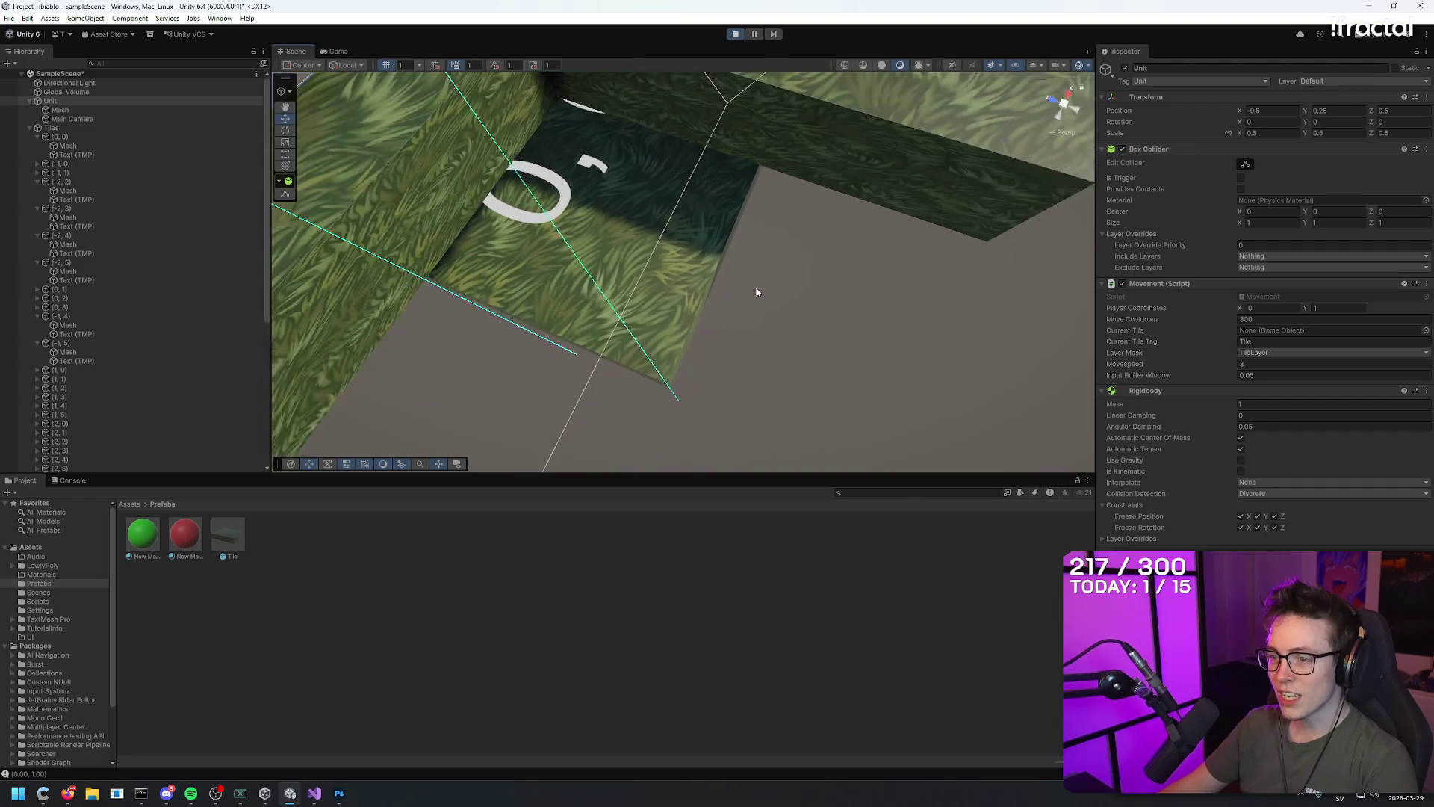
{"action": "scroll", "coordinate": [756, 292], "scroll_direction": "down", "scroll_amount": 2}
{"action": "scroll", "coordinate": [807, 296], "scroll_direction": "down", "scroll_amount": 5}
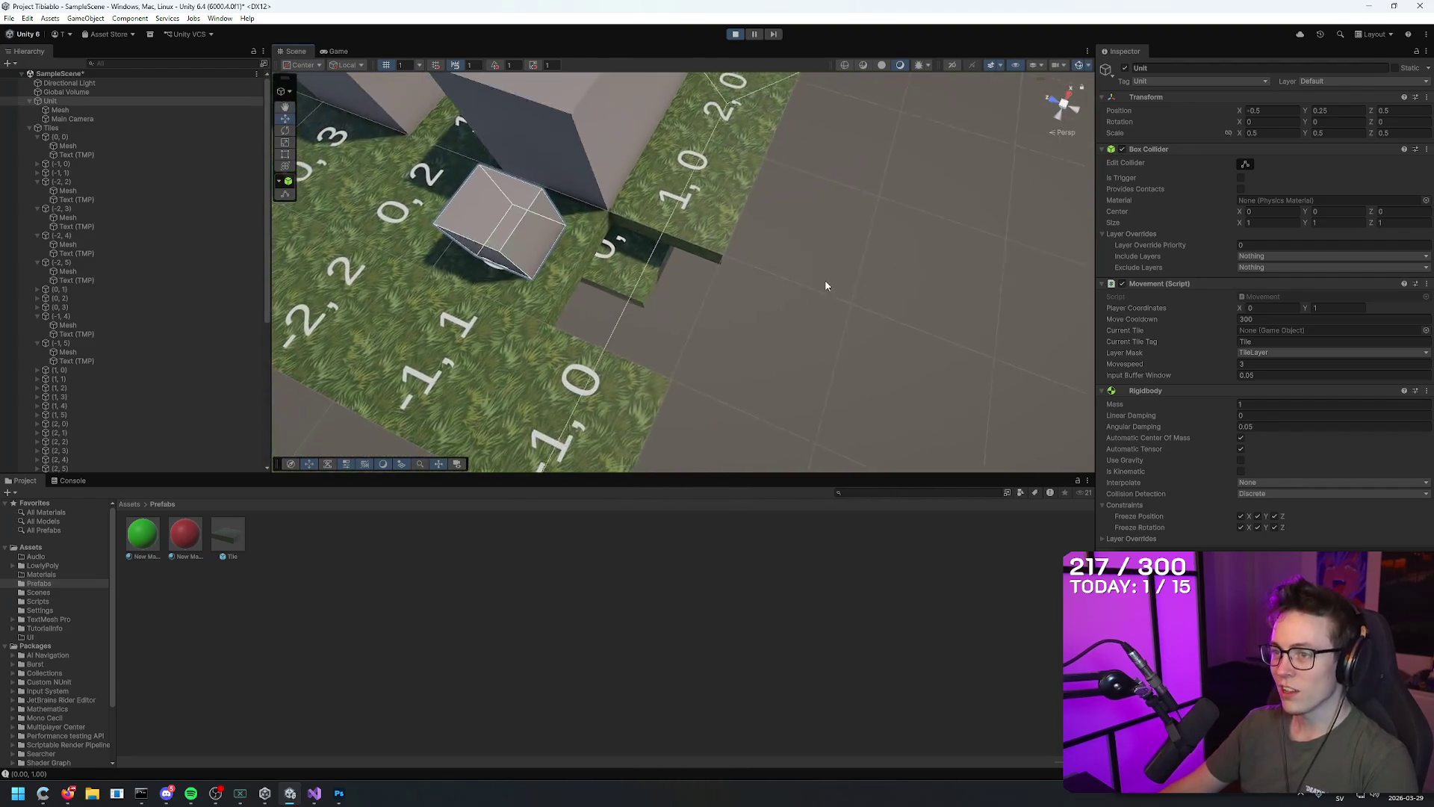
{"action": "left_click", "coordinate": [337, 51]}
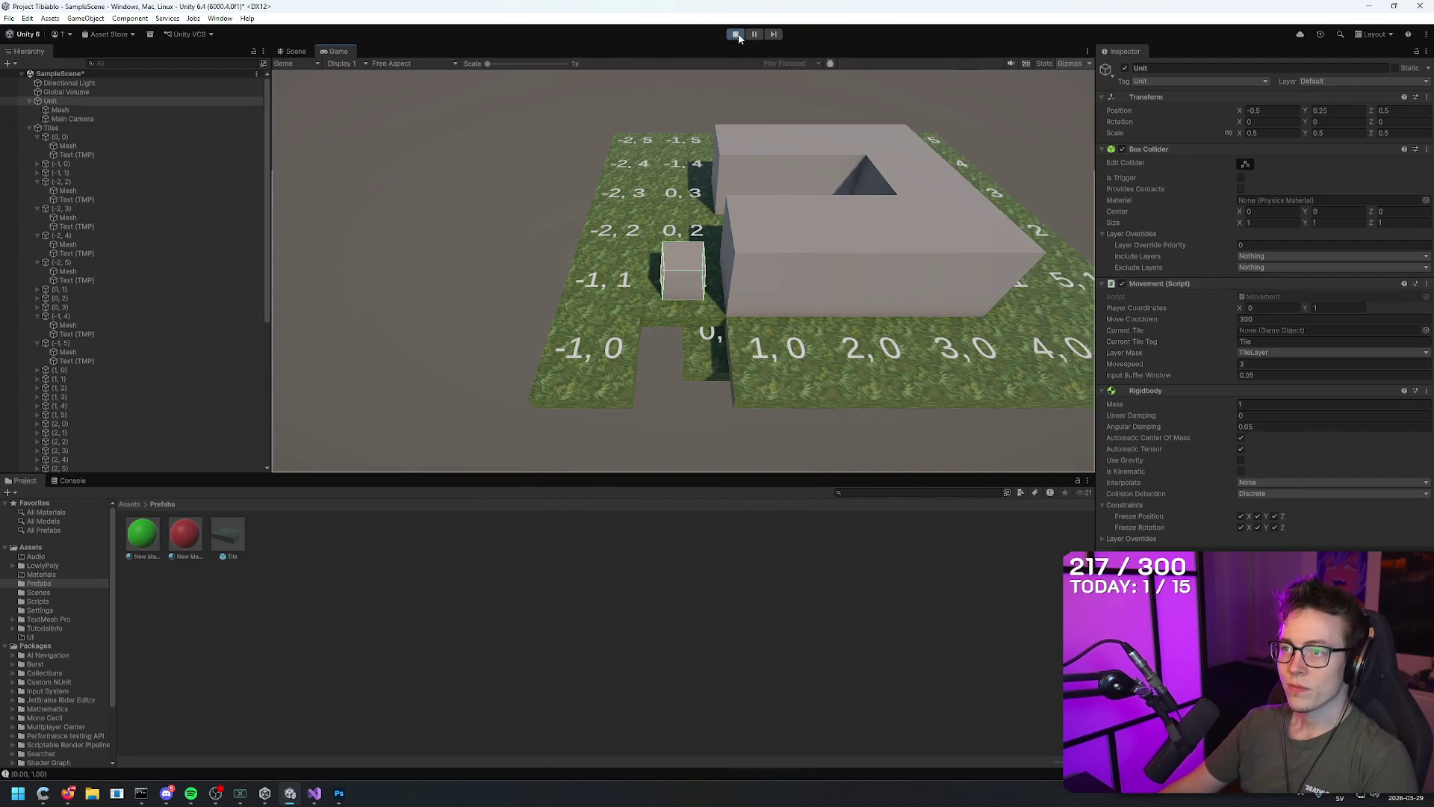
Exit Play mode, orbit and zoom the Scene view over the full tile grid, and deselect the Unit
{"action": "left_click", "coordinate": [736, 34]}
{"action": "scroll", "coordinate": [831, 287], "scroll_direction": "down", "scroll_amount": 6}
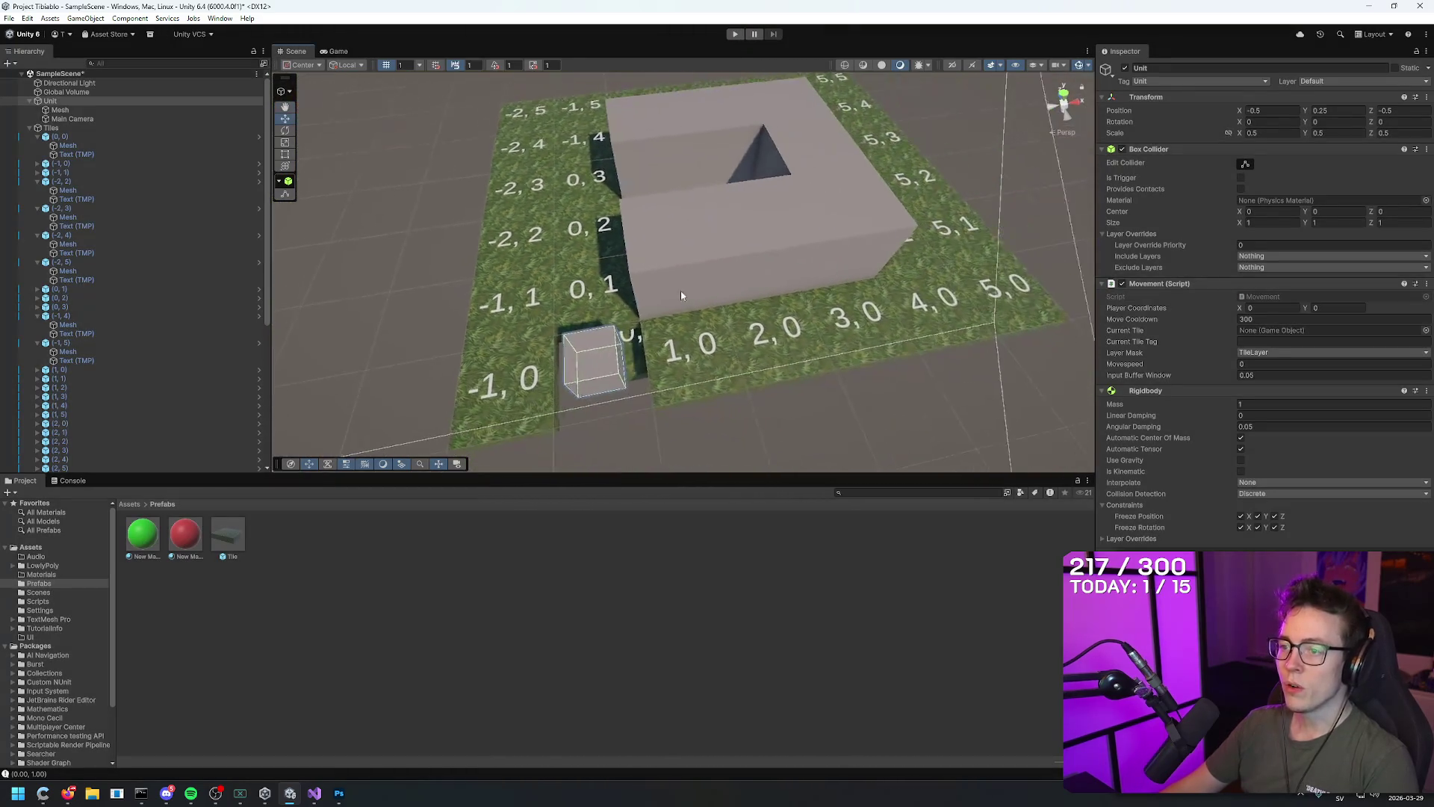
{"action": "mouse_move", "coordinate": [680, 290]}
{"action": "left_mouse_down"}
{"action": "mouse_move", "coordinate": [773, 315]}
{"action": "mouse_move", "coordinate": [784, 384]}
{"action": "mouse_move", "coordinate": [816, 442]}
{"action": "mouse_move", "coordinate": [729, 284]}
{"action": "mouse_move", "coordinate": [733, 183]}
{"action": "left_mouse_up"}
{"action": "scroll", "coordinate": [728, 196], "scroll_direction": "down", "scroll_amount": 3}
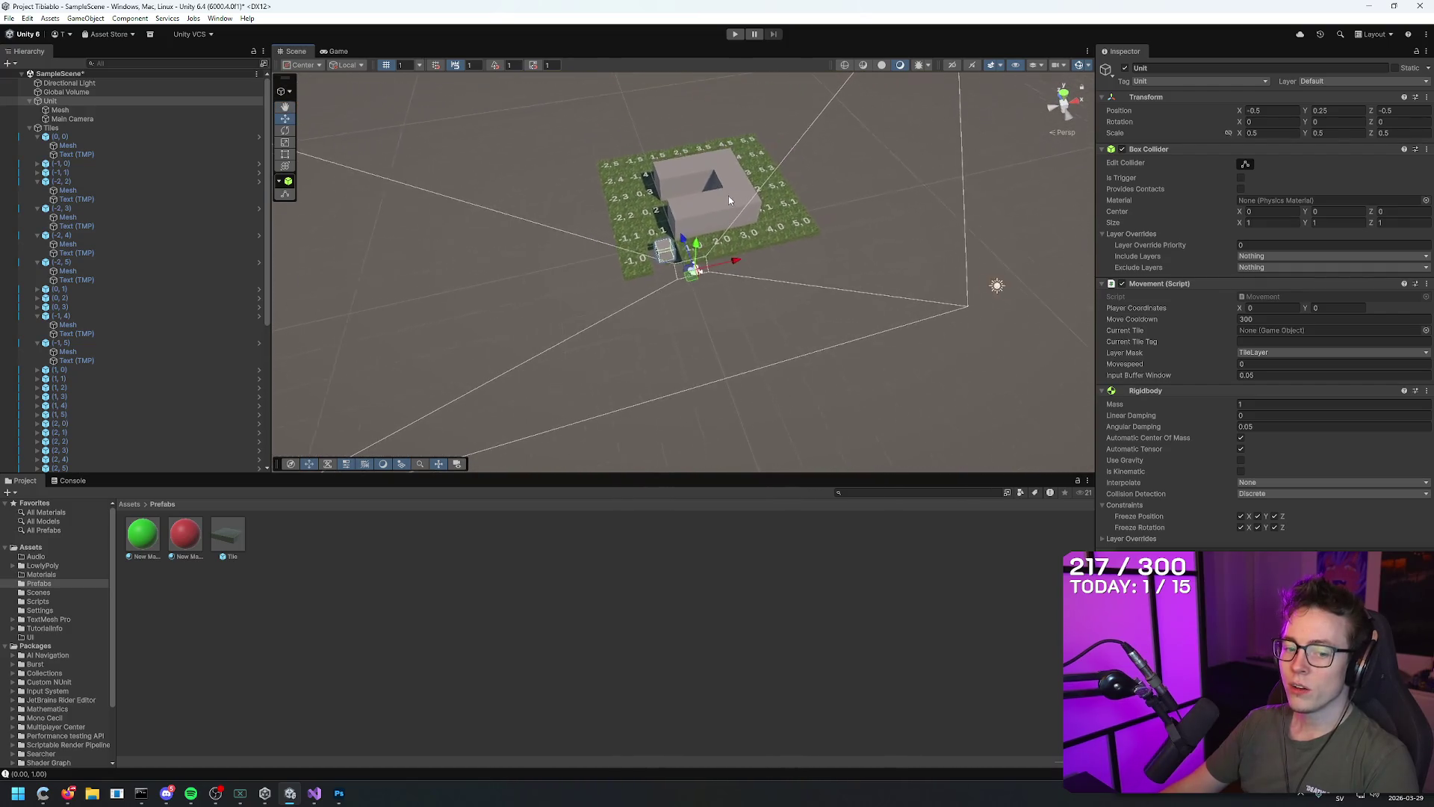
{"action": "scroll", "coordinate": [896, 344], "scroll_direction": "up", "scroll_amount": 2}
{"action": "scroll", "coordinate": [867, 325], "scroll_direction": "up", "scroll_amount": 2}
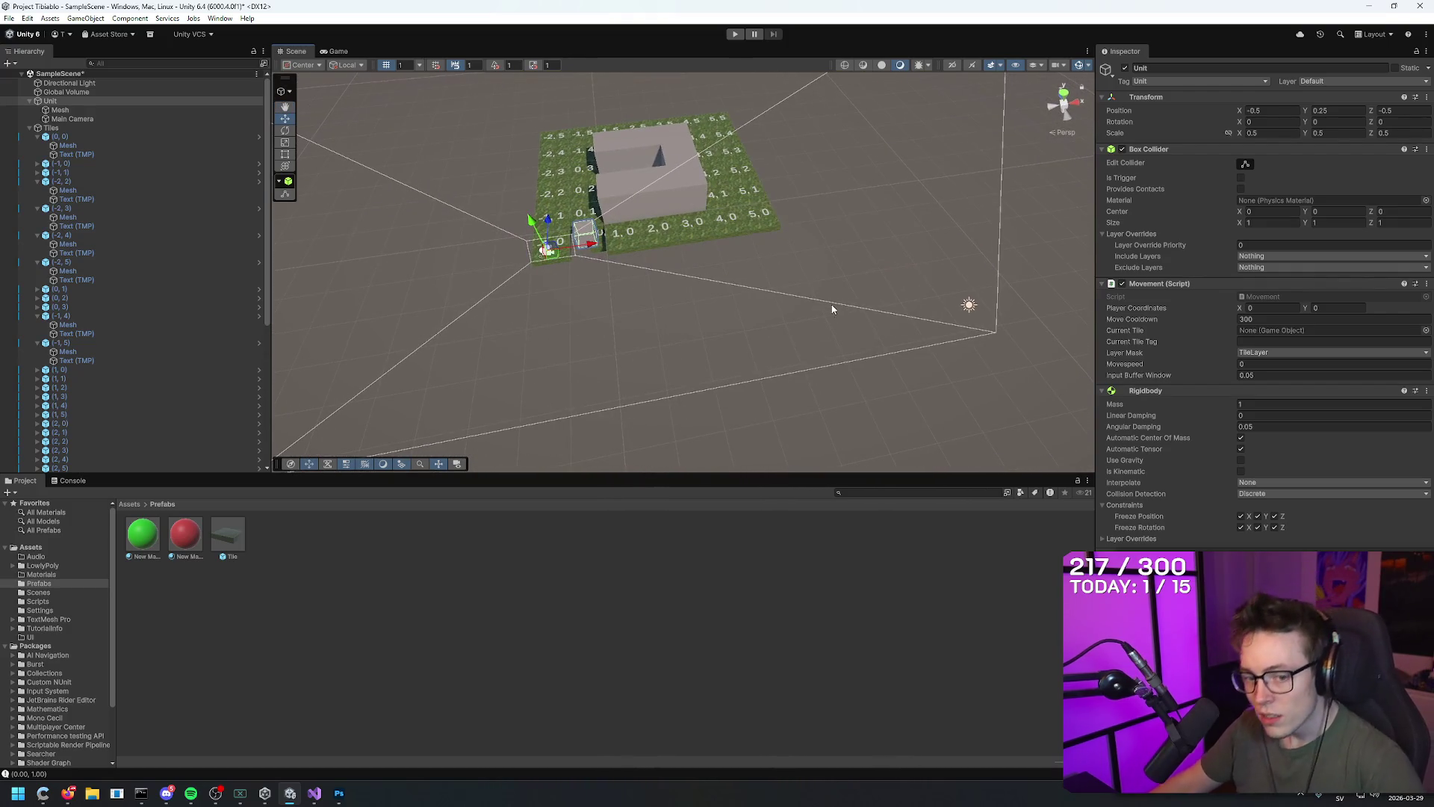
{"action": "mouse_move", "coordinate": [833, 308]}
{"action": "left_mouse_down"}
{"action": "mouse_move", "coordinate": [842, 324]}
{"action": "mouse_move", "coordinate": [775, 211]}
{"action": "mouse_move", "coordinate": [762, 150]}
{"action": "mouse_move", "coordinate": [1084, 251]}
{"action": "mouse_move", "coordinate": [807, 246]}
{"action": "mouse_move", "coordinate": [845, 416]}
{"action": "mouse_move", "coordinate": [953, 397]}
{"action": "mouse_move", "coordinate": [877, 204]}
{"action": "mouse_move", "coordinate": [858, 330]}
{"action": "left_mouse_up"}
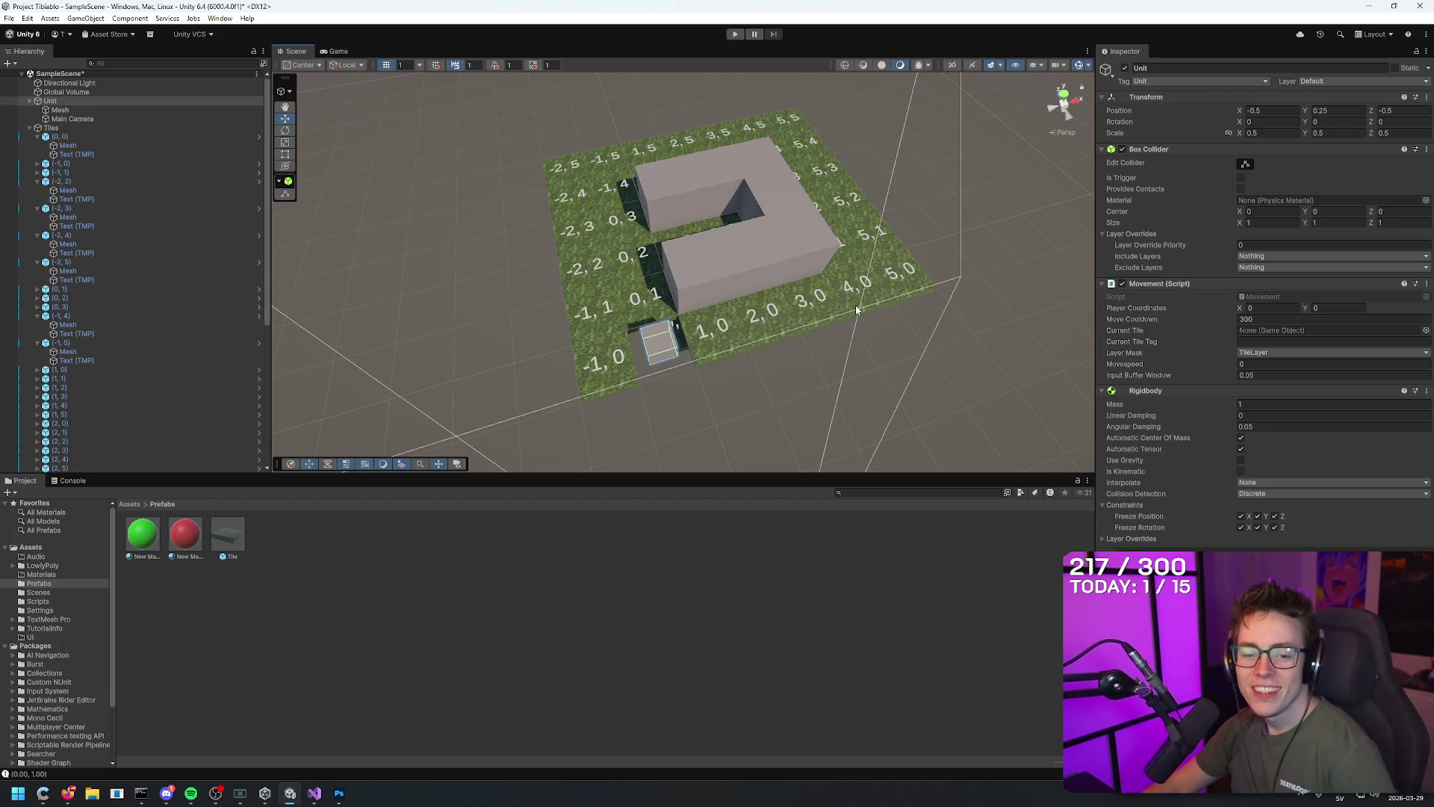
{"action": "mouse_move", "coordinate": [823, 280]}
{"action": "left_mouse_down"}
{"action": "mouse_move", "coordinate": [814, 189]}
{"action": "mouse_move", "coordinate": [778, 118]}
{"action": "mouse_move", "coordinate": [1029, 131]}
{"action": "mouse_move", "coordinate": [410, 239]}
{"action": "mouse_move", "coordinate": [999, 182]}
{"action": "mouse_move", "coordinate": [849, 234]}
{"action": "mouse_move", "coordinate": [739, 113]}
{"action": "mouse_move", "coordinate": [768, 135]}
{"action": "mouse_move", "coordinate": [792, 224]}
{"action": "left_mouse_up"}
{"action": "scroll", "coordinate": [804, 298], "scroll_direction": "down", "scroll_amount": 3}
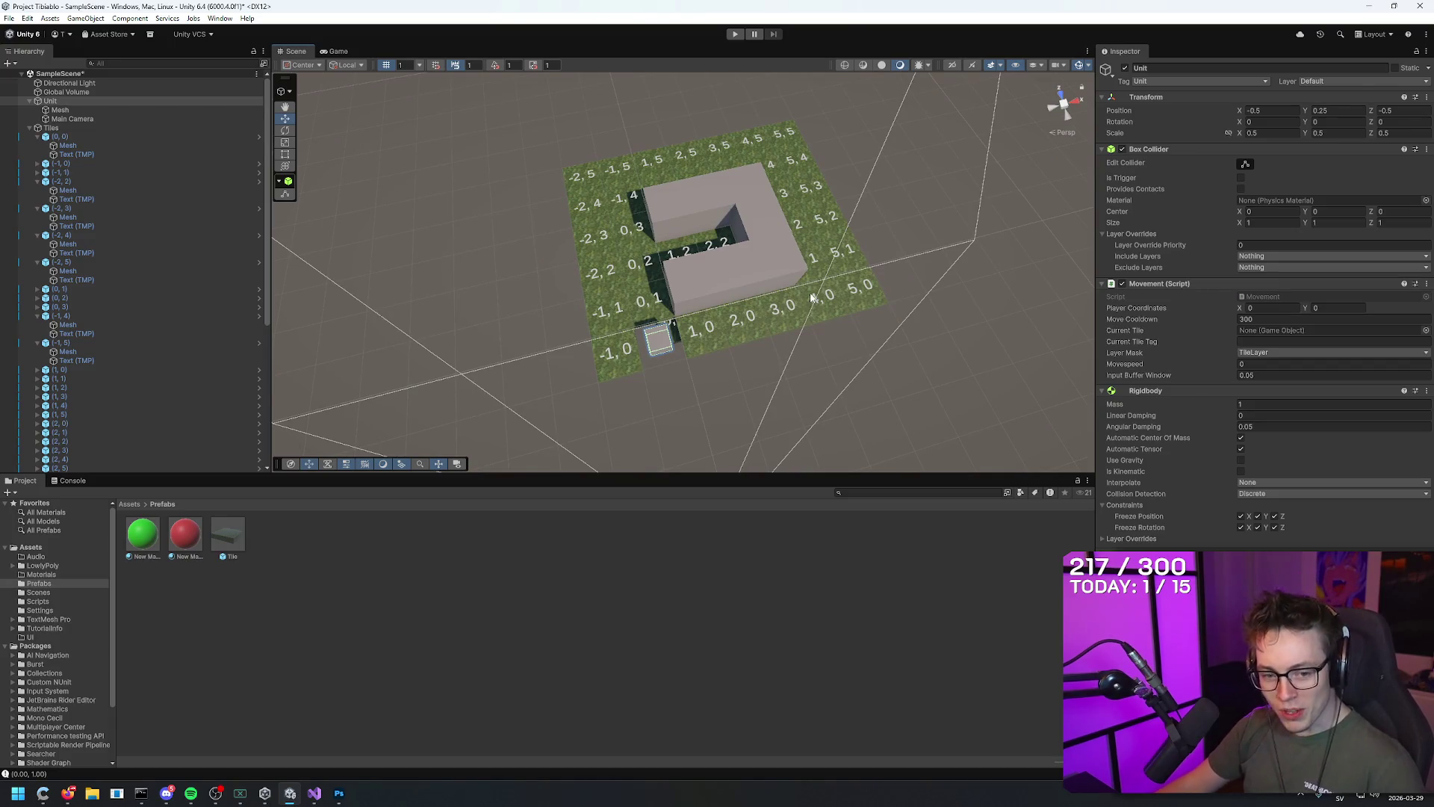
{"action": "scroll", "coordinate": [804, 298], "scroll_direction": "up", "scroll_amount": 5}
{"action": "scroll", "coordinate": [805, 351], "scroll_direction": "down", "scroll_amount": 6}
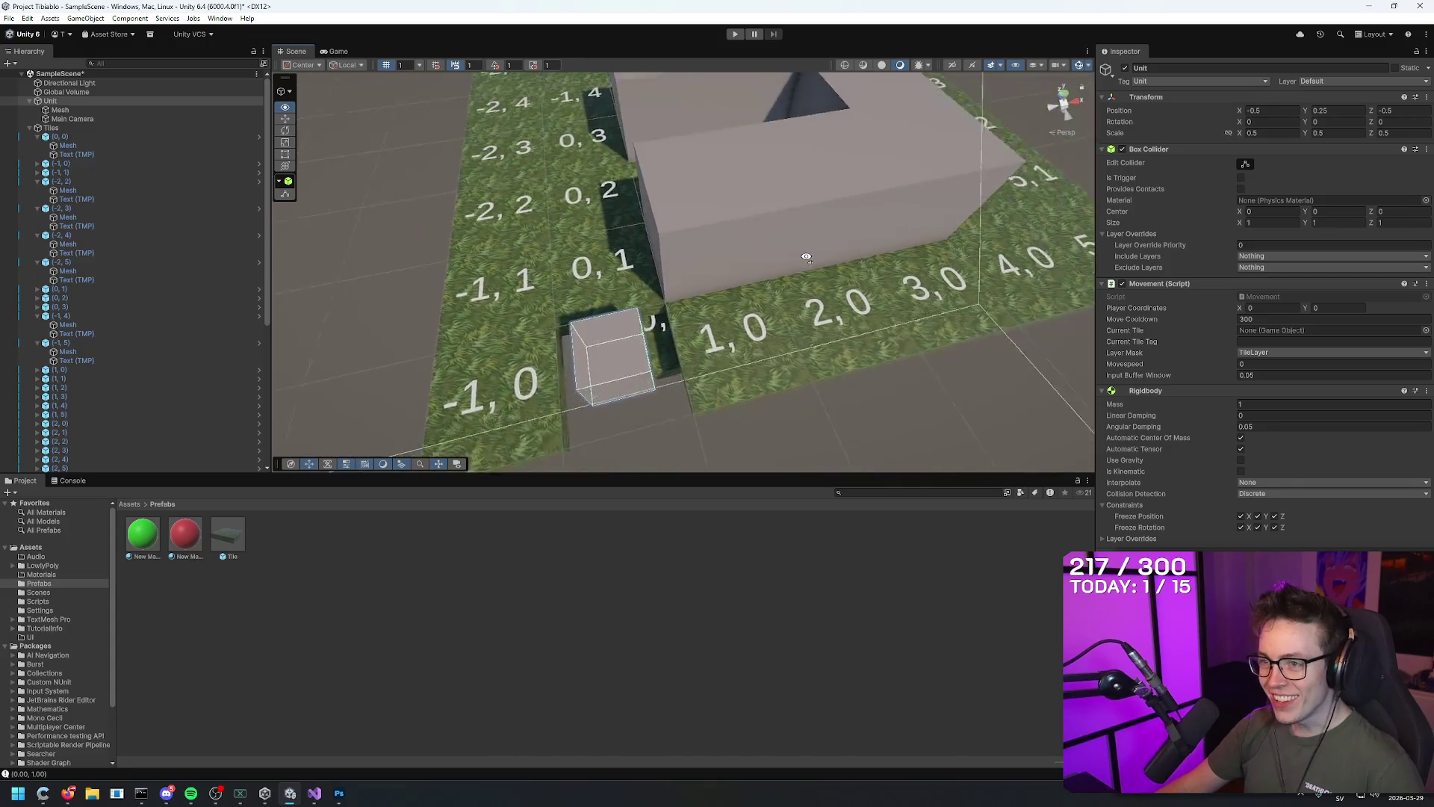
{"action": "left_click", "coordinate": [913, 167]}
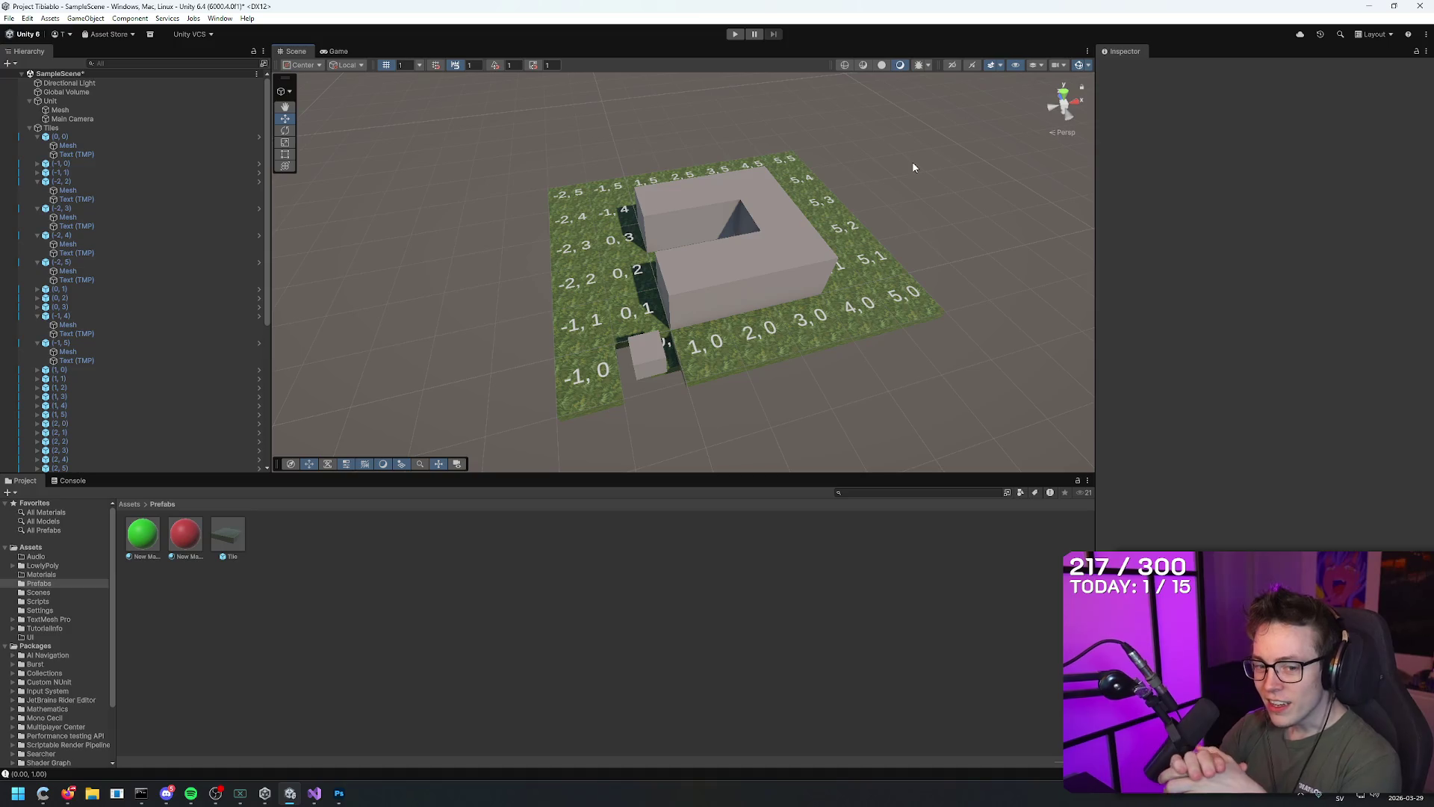
Open YouTube in a new browser tab
{"action": "left_click", "coordinate": [67, 794]}
{"action": "key", "text": "ctrl+t"}
{"action": "type", "text": "youtube.com/"}
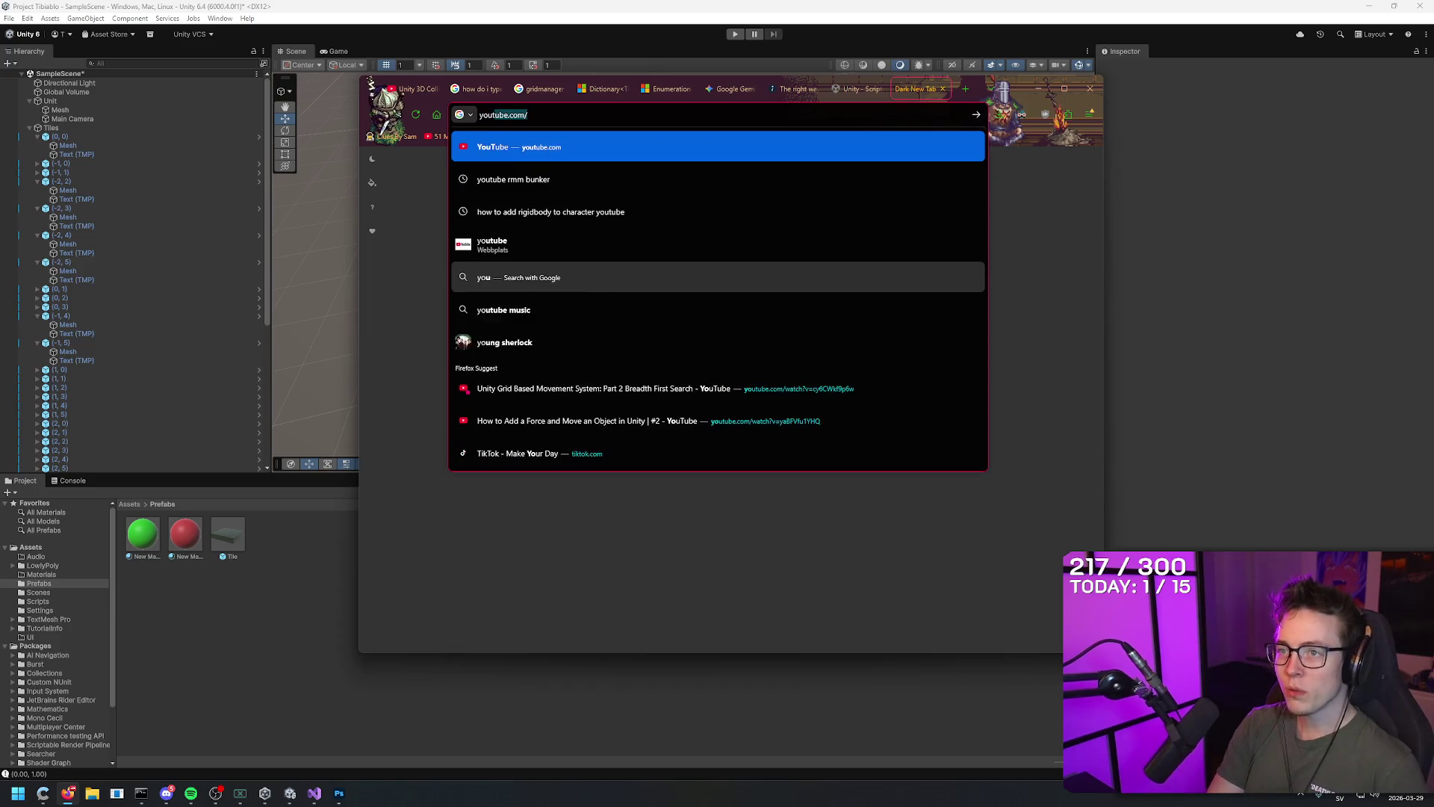
{"action": "key", "text": "Return"}
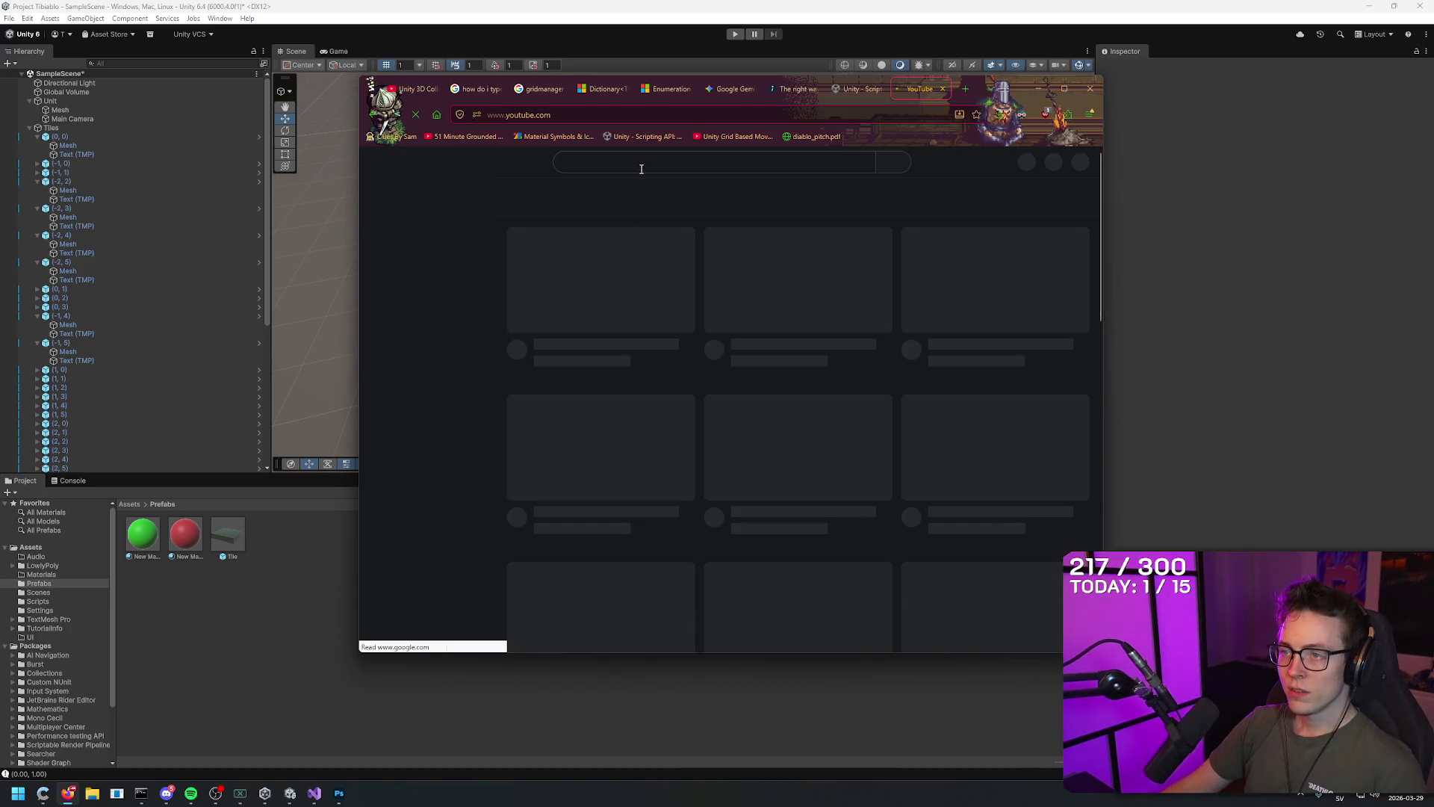
Search YouTube for 'c# fundamentals' and scroll through the tutorial results
{"action": "left_click", "coordinate": [638, 161]}
{"action": "type", "text": "c# func"}
{"action": "type", "text": "amentals"}
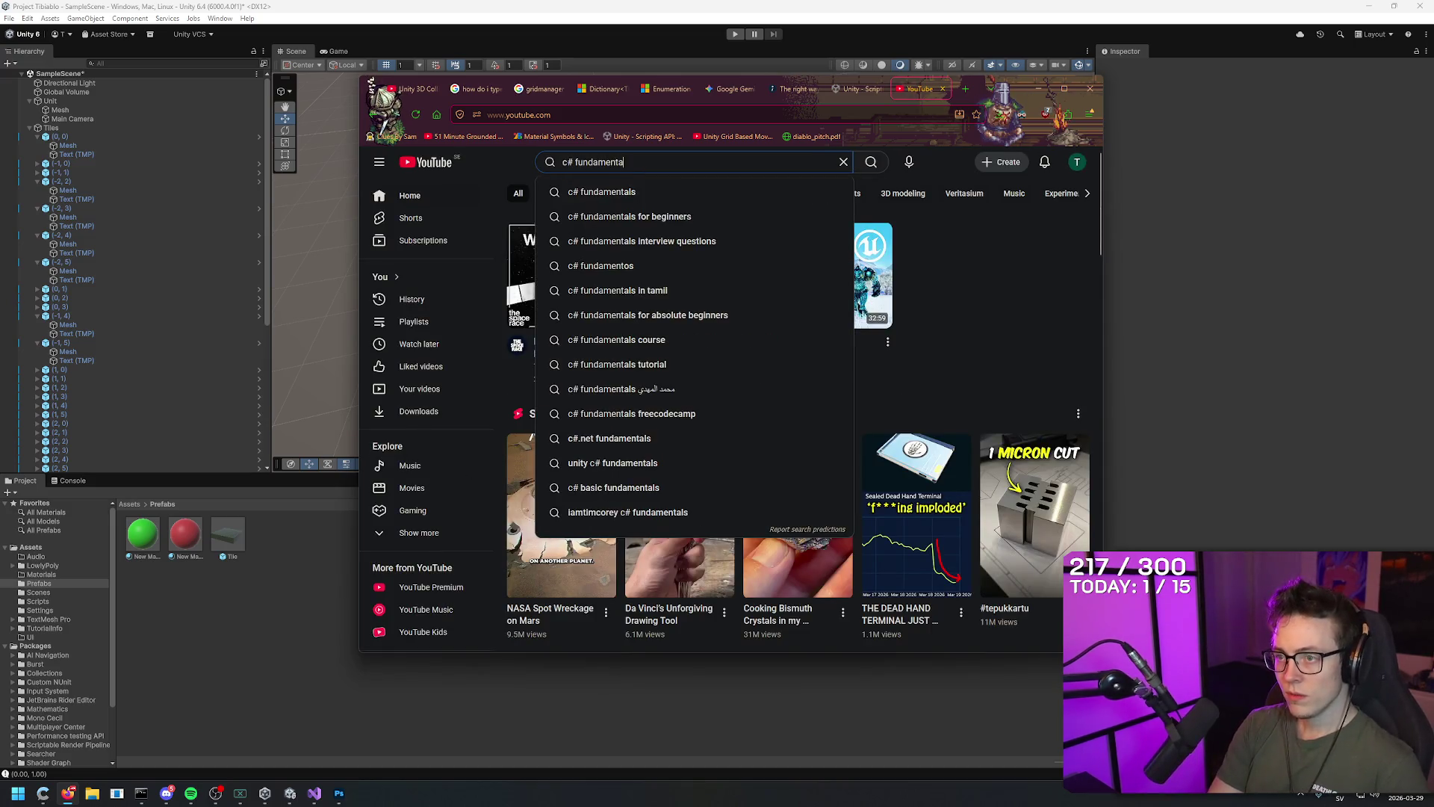
{"action": "key", "text": "Return"}
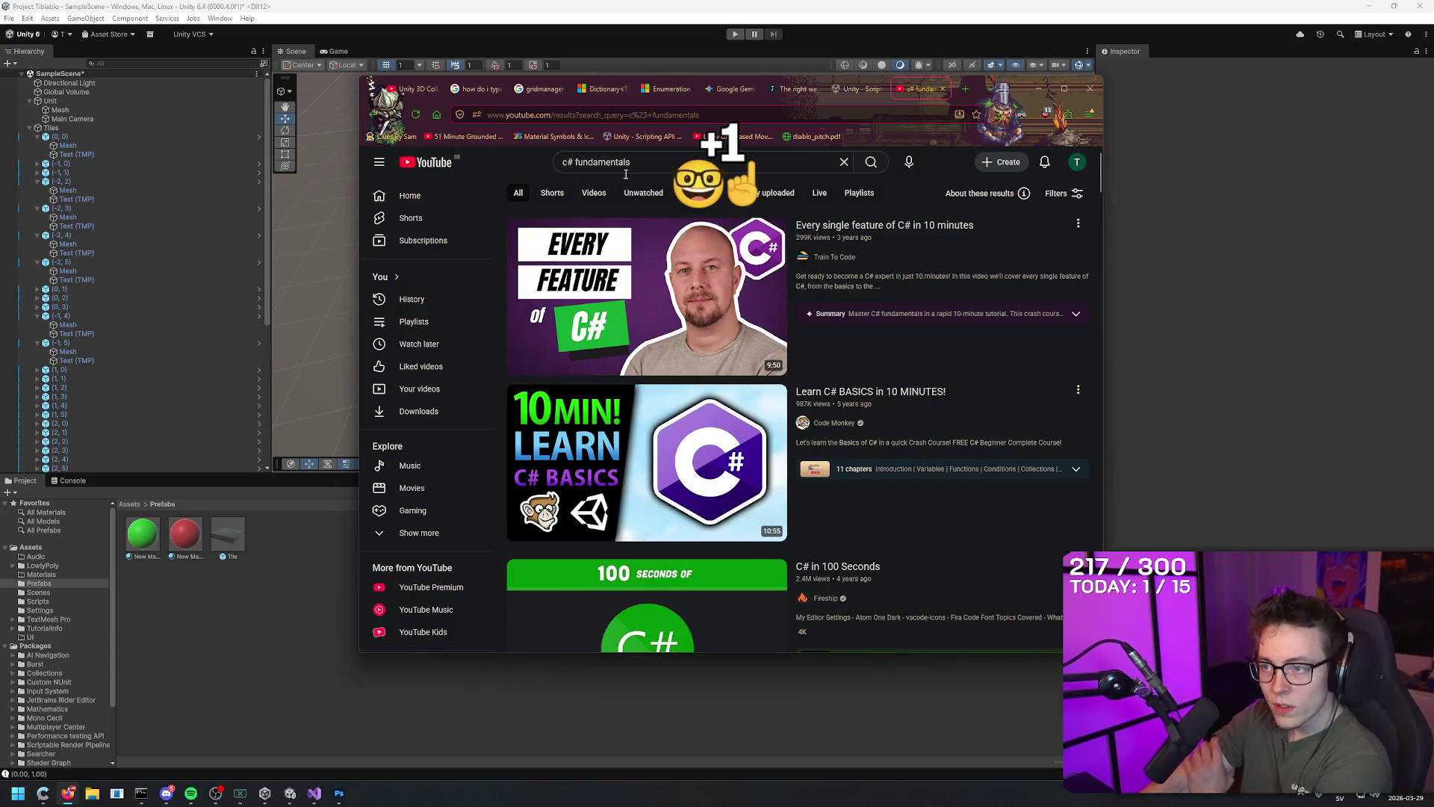
{"action": "mouse_move", "coordinate": [879, 239]}
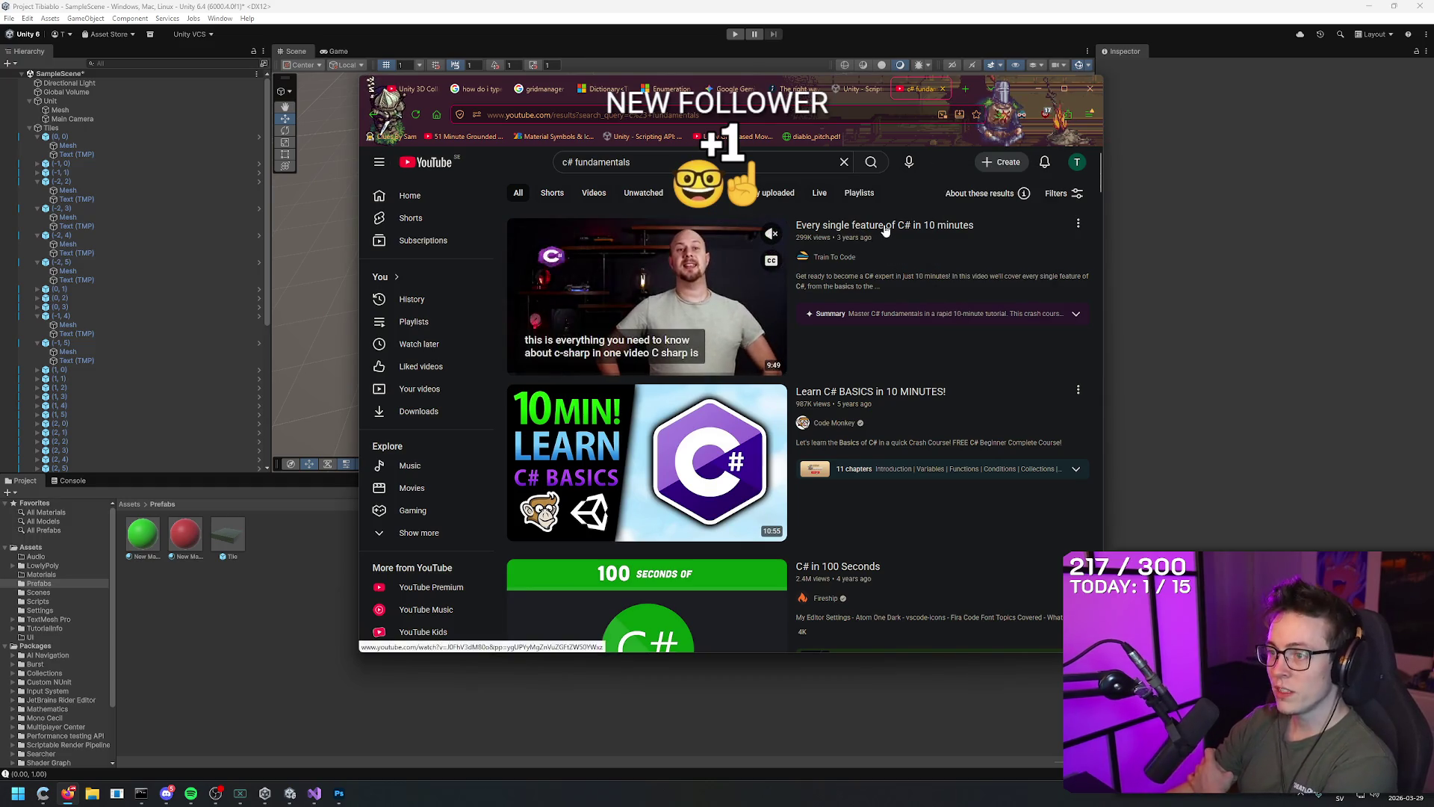
{"action": "scroll", "coordinate": [886, 239], "scroll_direction": "down", "scroll_amount": 1}
{"action": "scroll", "coordinate": [888, 340], "scroll_direction": "down", "scroll_amount": 2}
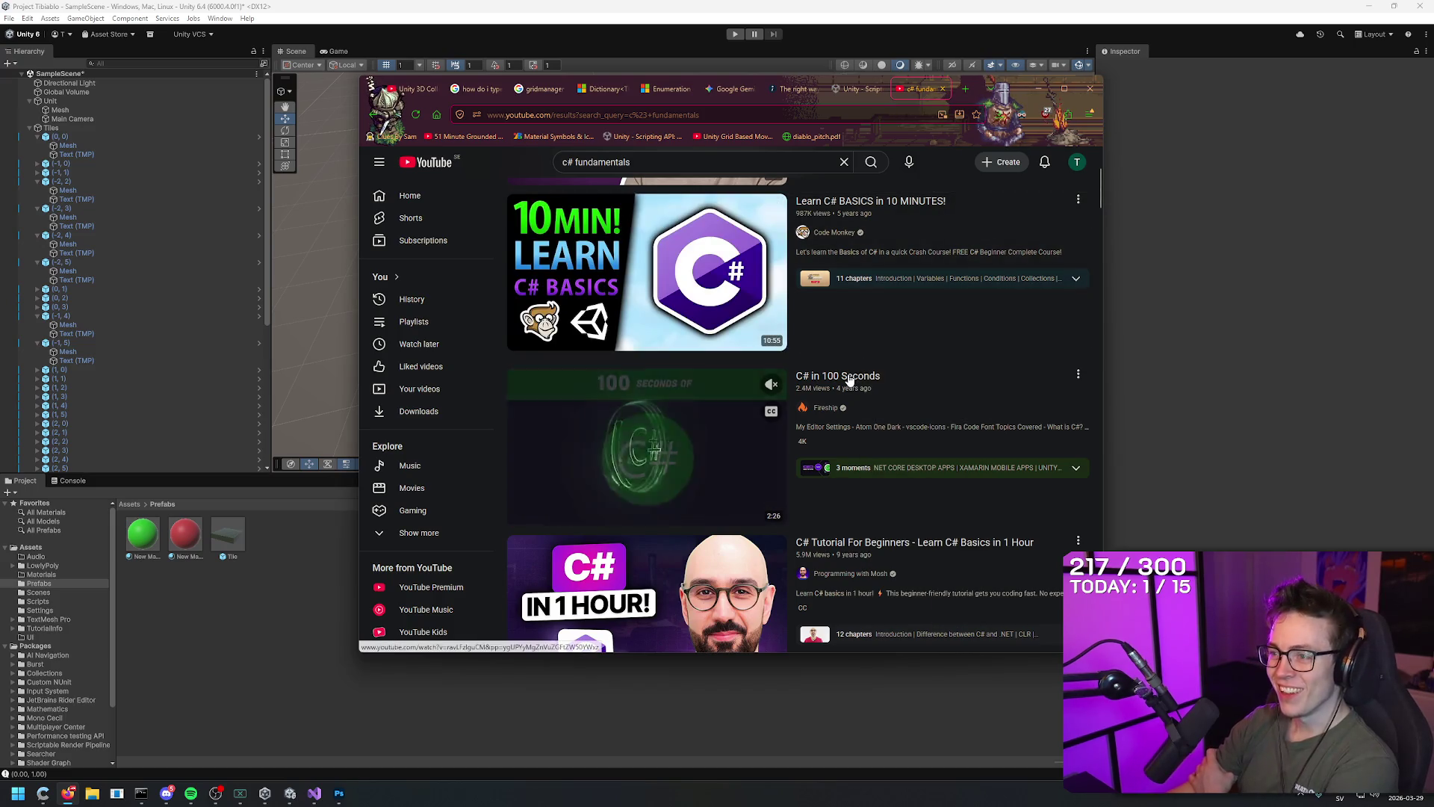
{"action": "scroll", "coordinate": [851, 381], "scroll_direction": "down", "scroll_amount": 2}
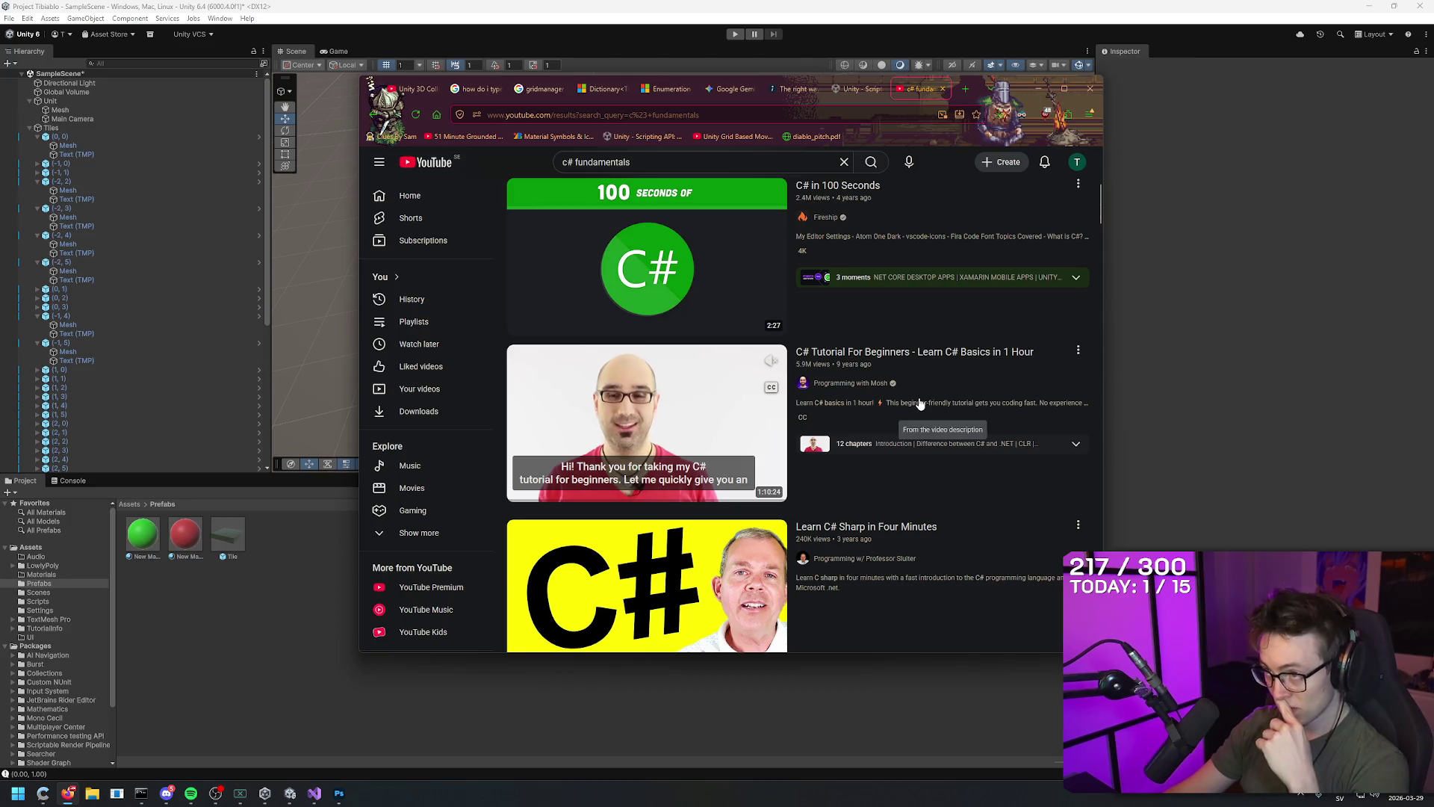
{"action": "scroll", "coordinate": [919, 400], "scroll_direction": "up", "scroll_amount": 5}
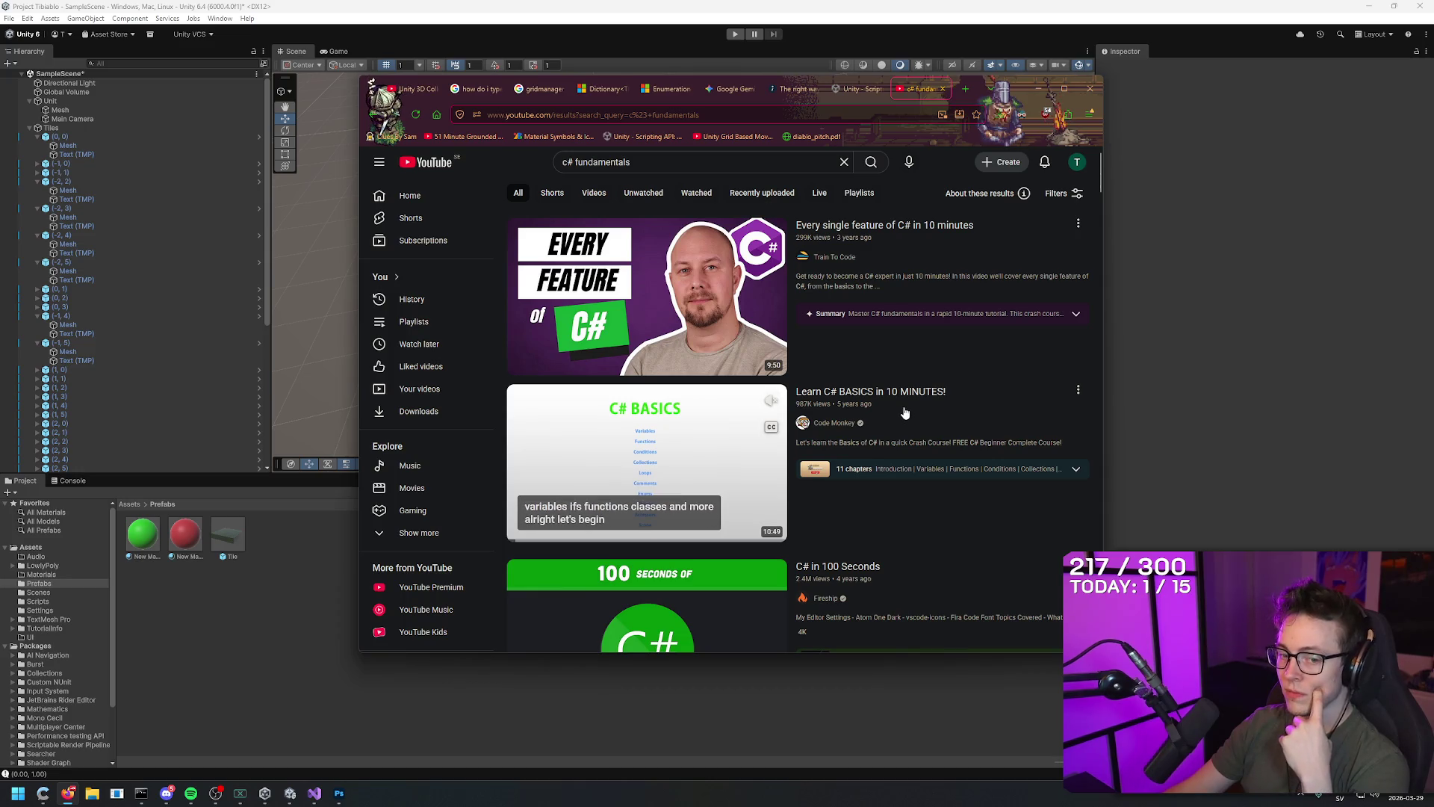
{"action": "scroll", "coordinate": [905, 413], "scroll_direction": "down", "scroll_amount": 2}
{"action": "scroll", "coordinate": [903, 405], "scroll_direction": "down", "scroll_amount": 10}
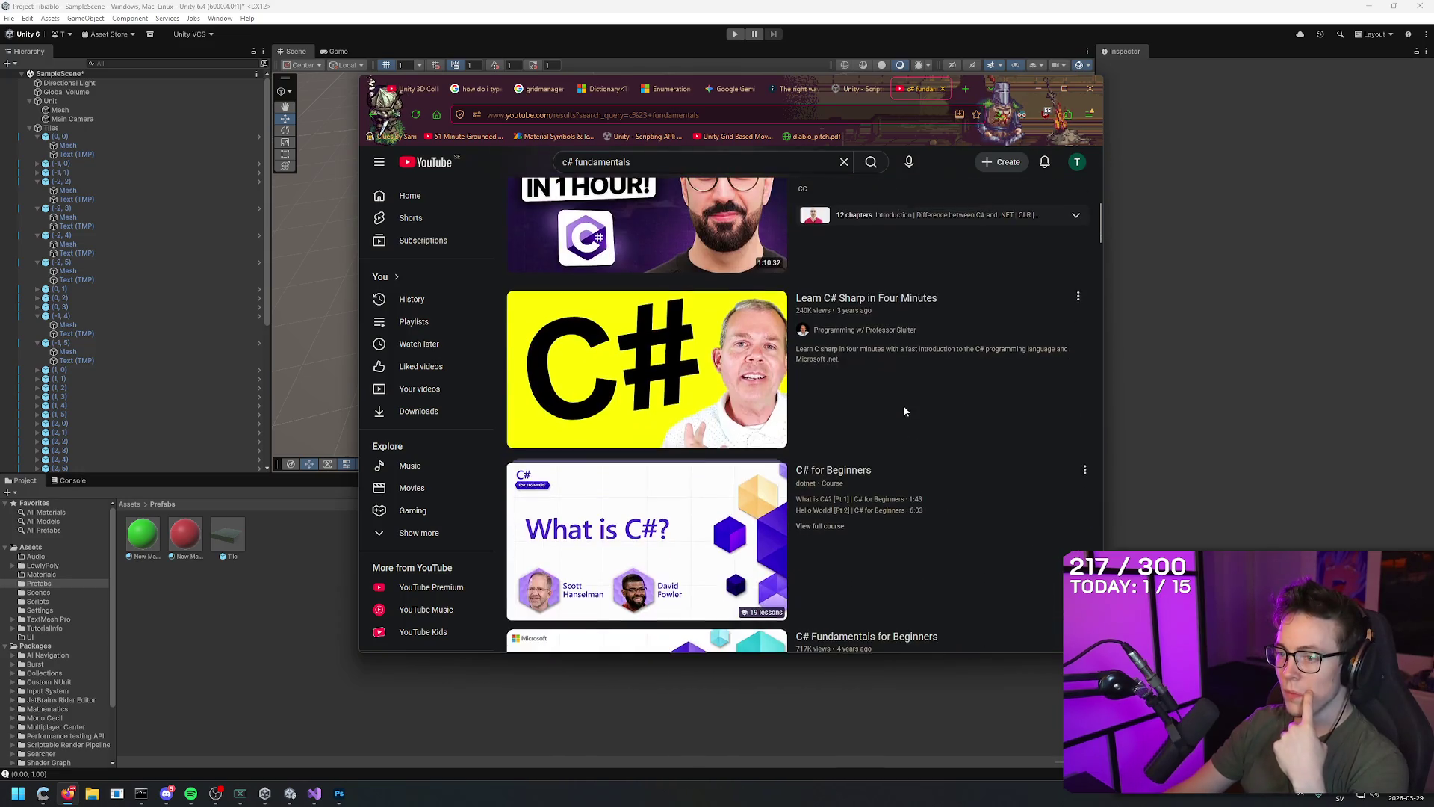
Skip Learn C# BASICS in 10 MINUTES! ahead to the foreach loop example, pause, and bookmark it
{"action": "mouse_move", "coordinate": [915, 367]}
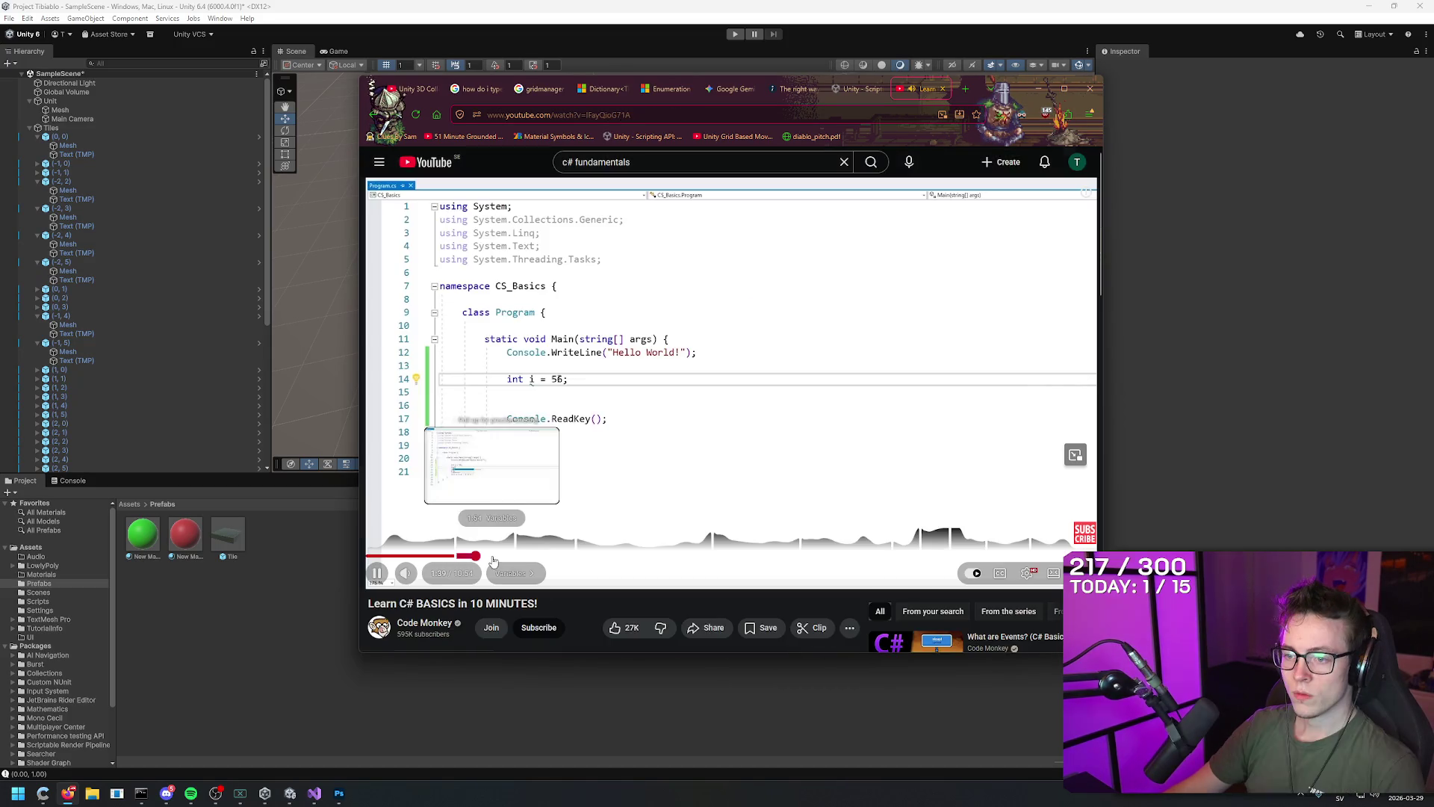
{"action": "left_click", "coordinate": [532, 557]}
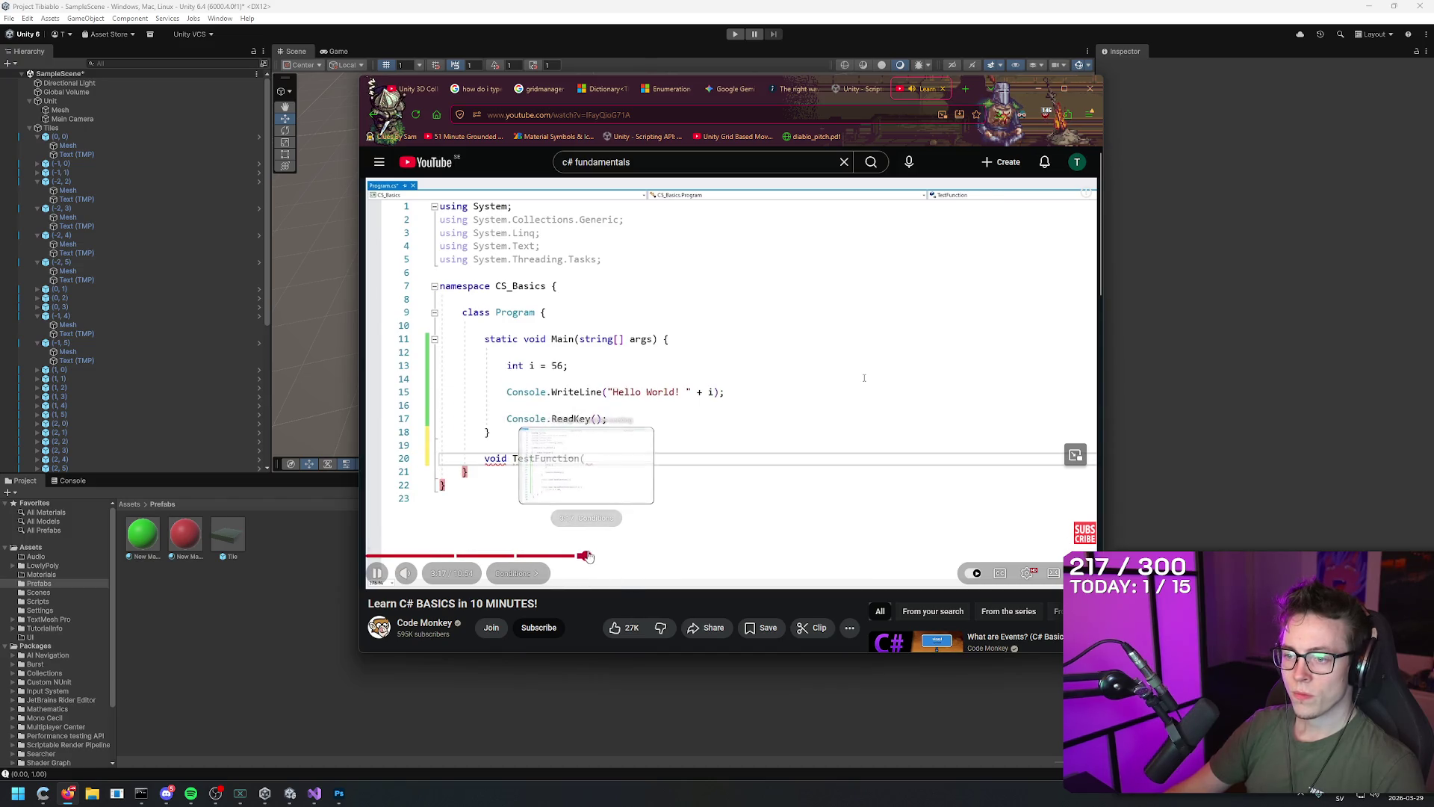
{"action": "left_click", "coordinate": [584, 556]}
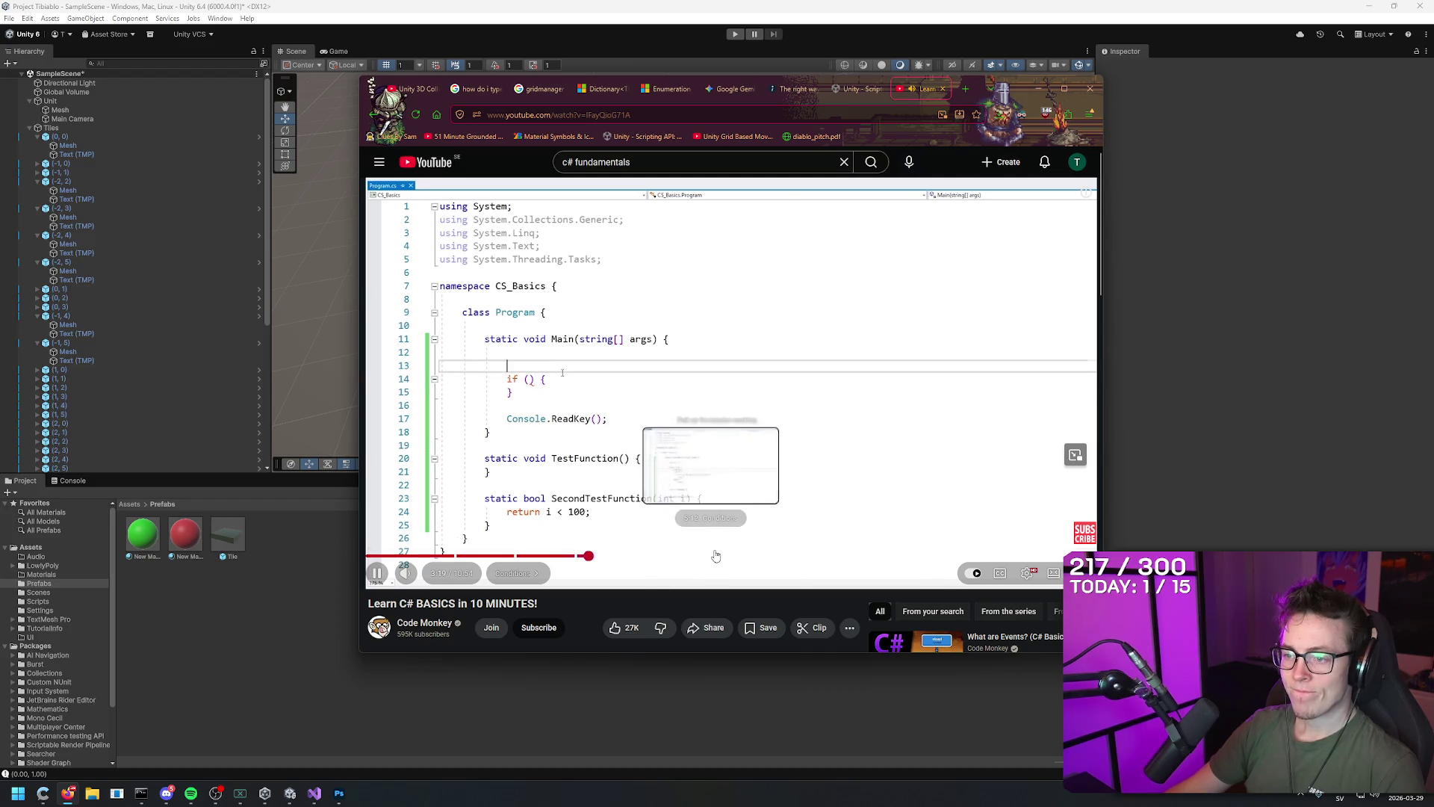
{"action": "left_click", "coordinate": [720, 557]}
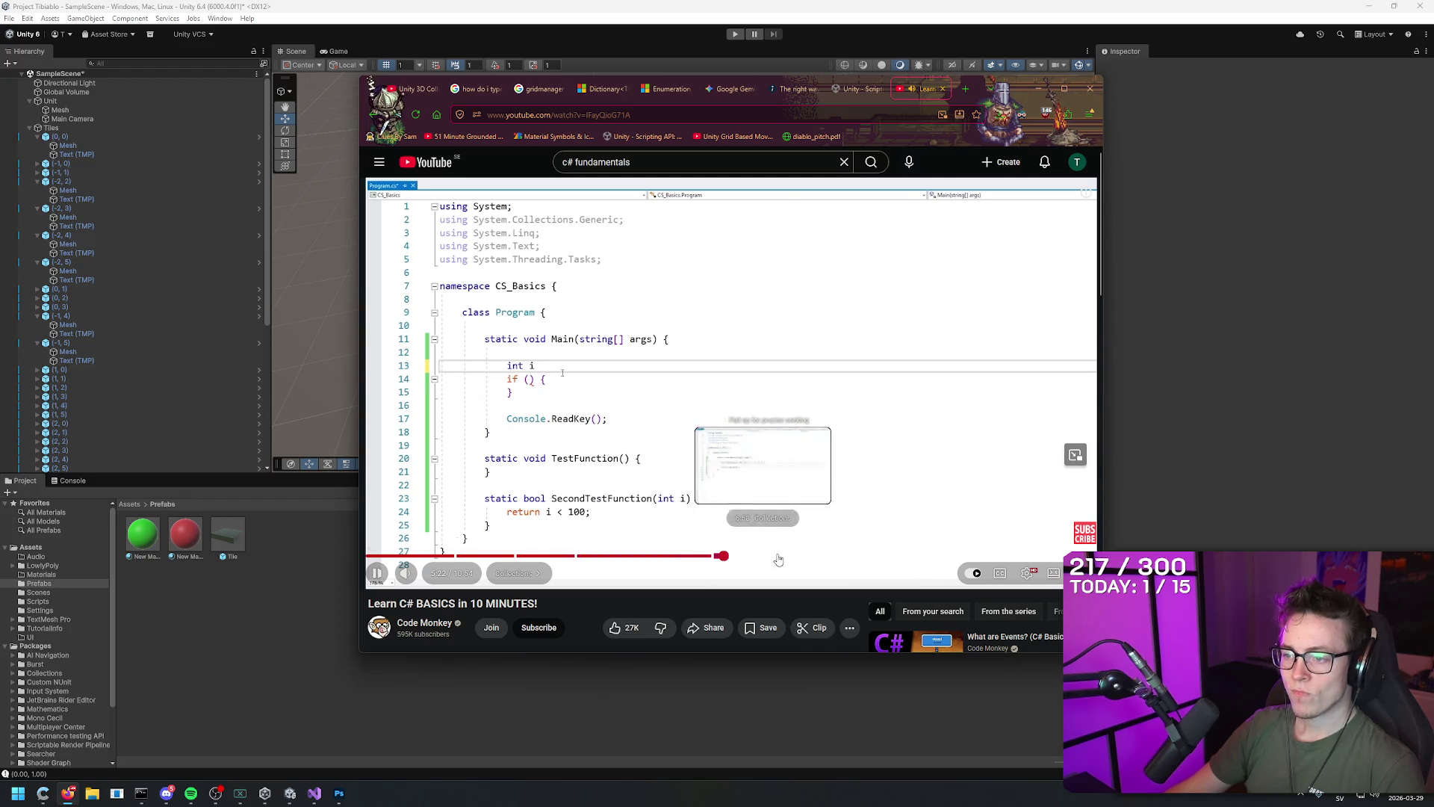
{"action": "left_click", "coordinate": [821, 556]}
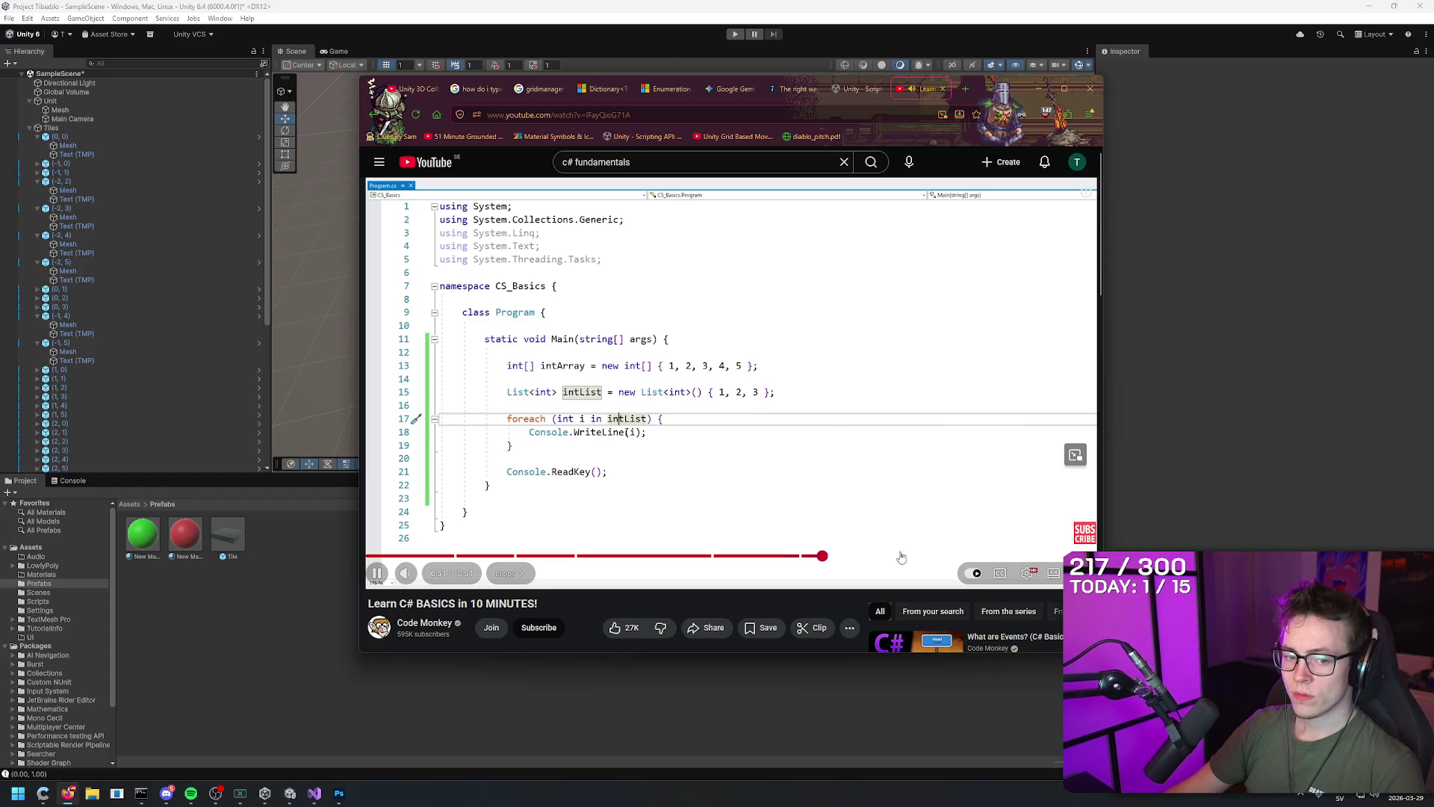
{"action": "key", "text": "space"}
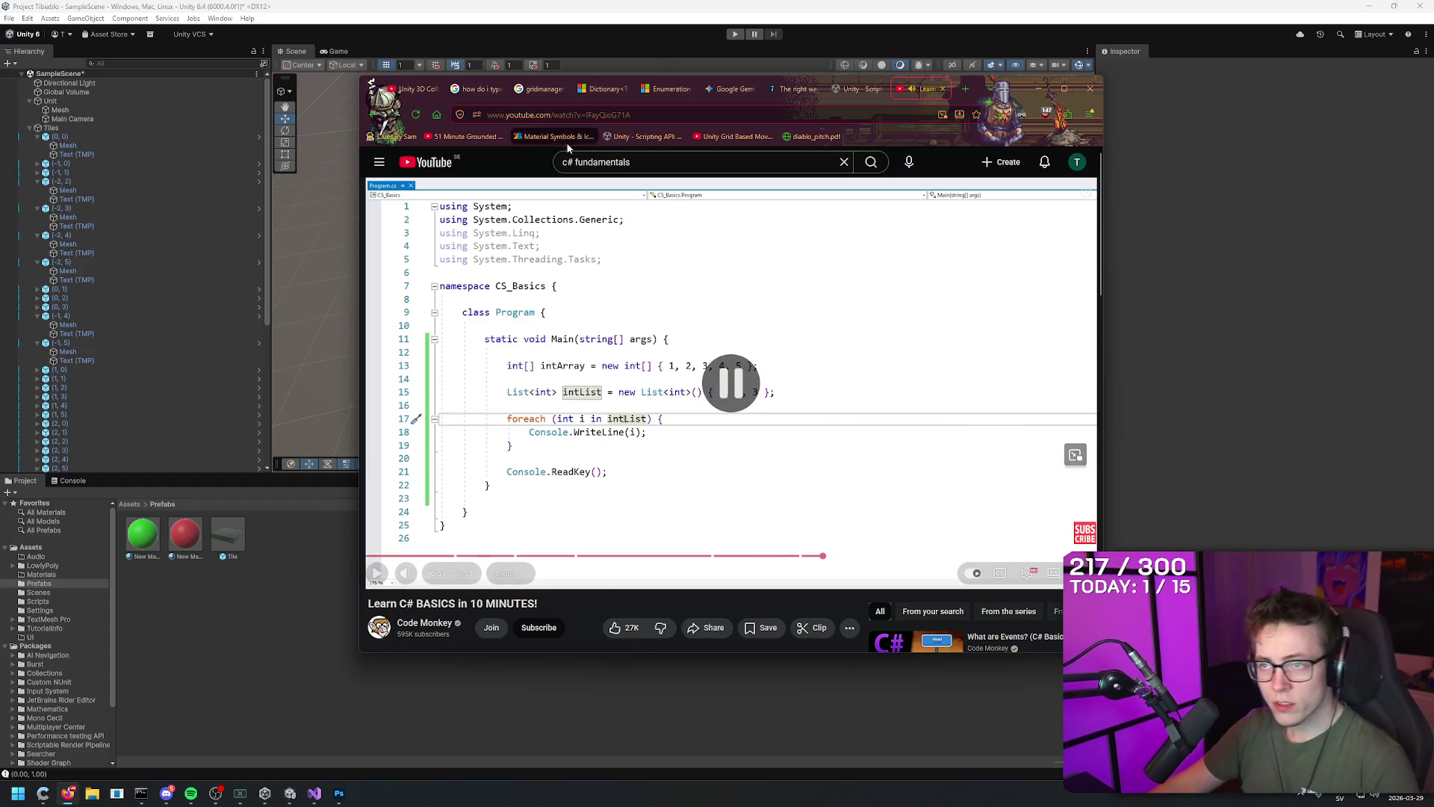
{"action": "left_click_drag", "start_coordinate": [924, 152], "coordinate": [900, 139]}
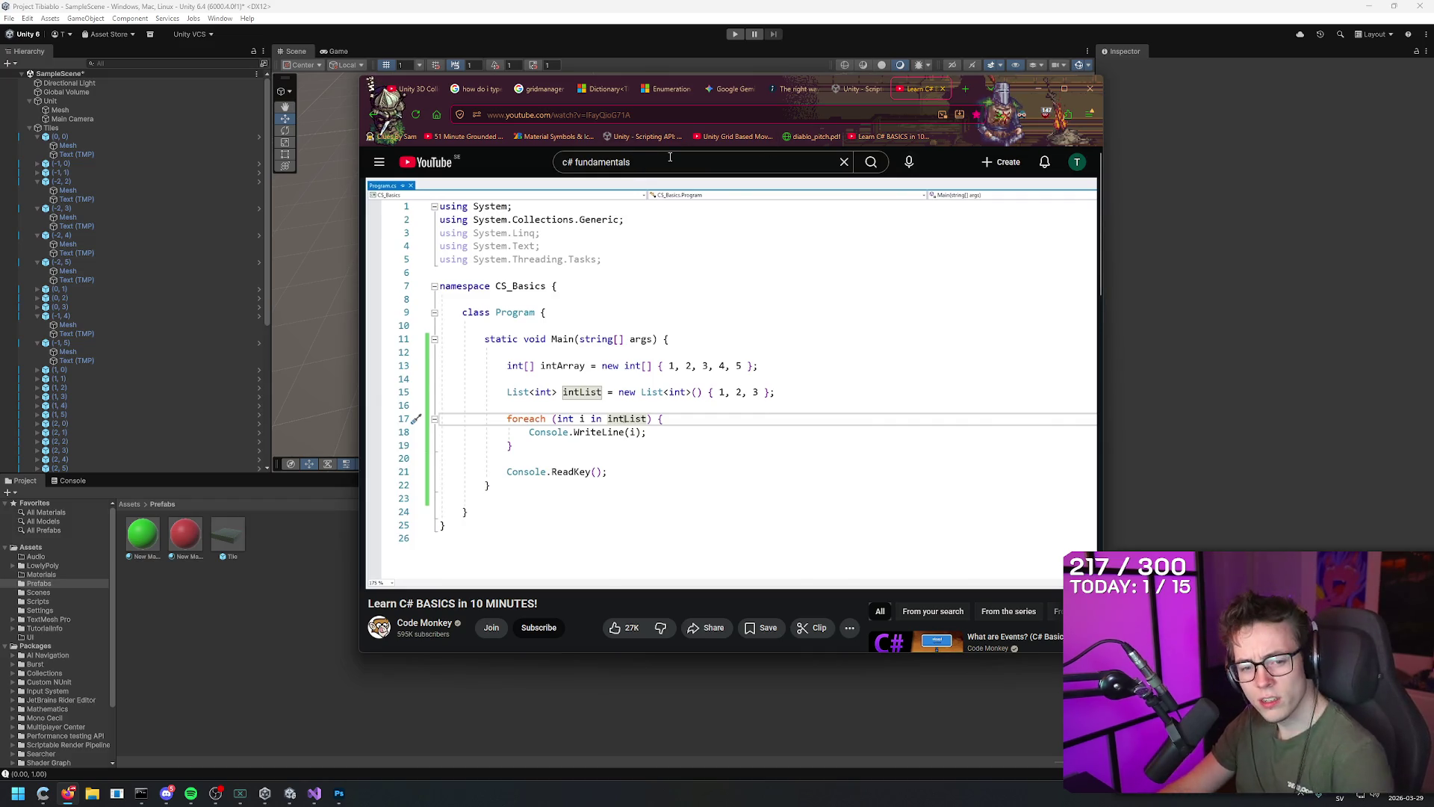
Change the search to 'c# structures' and scroll through the results
{"action": "double_click", "coordinate": [580, 161]}
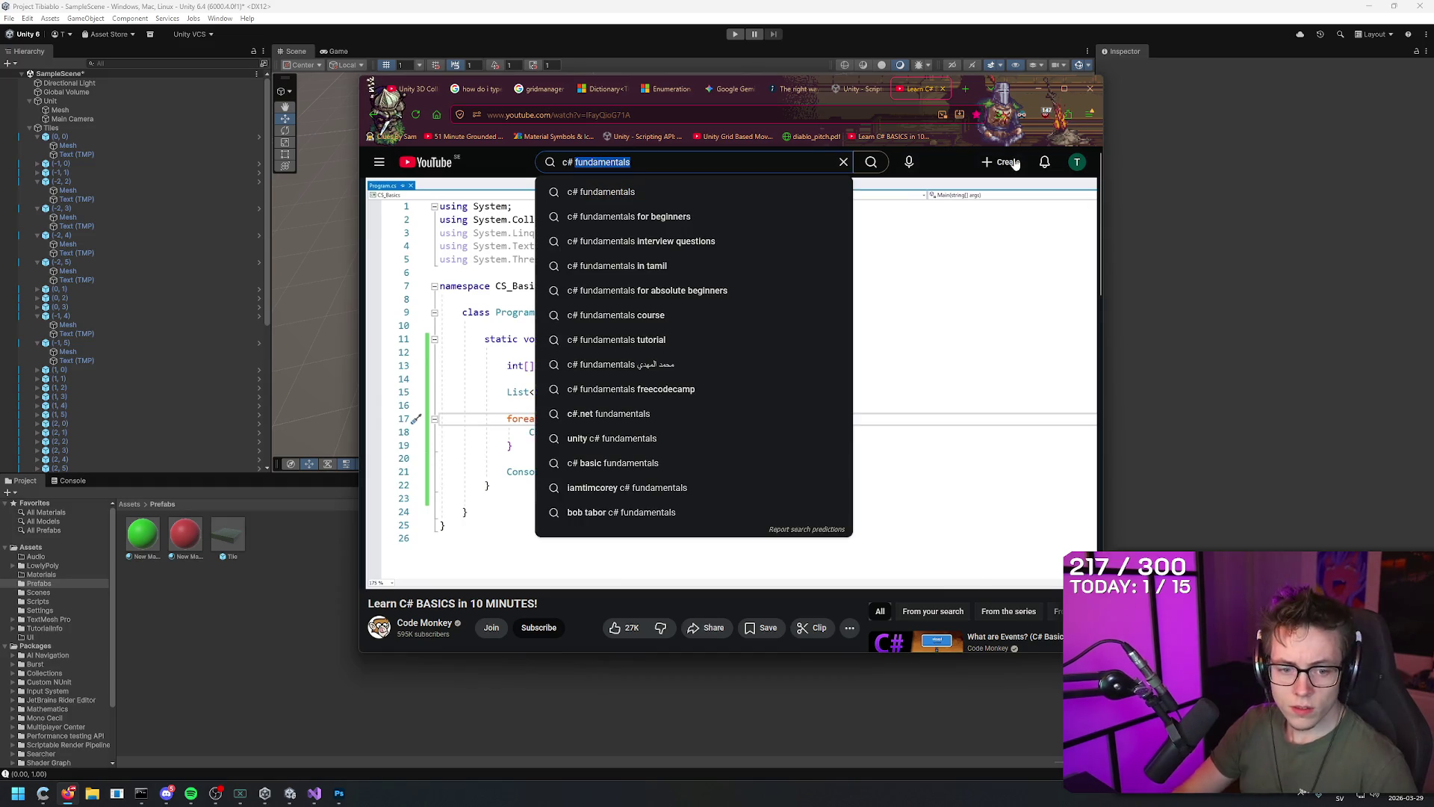
{"action": "type", "text": "structures"}
{"action": "key", "text": "Return"}
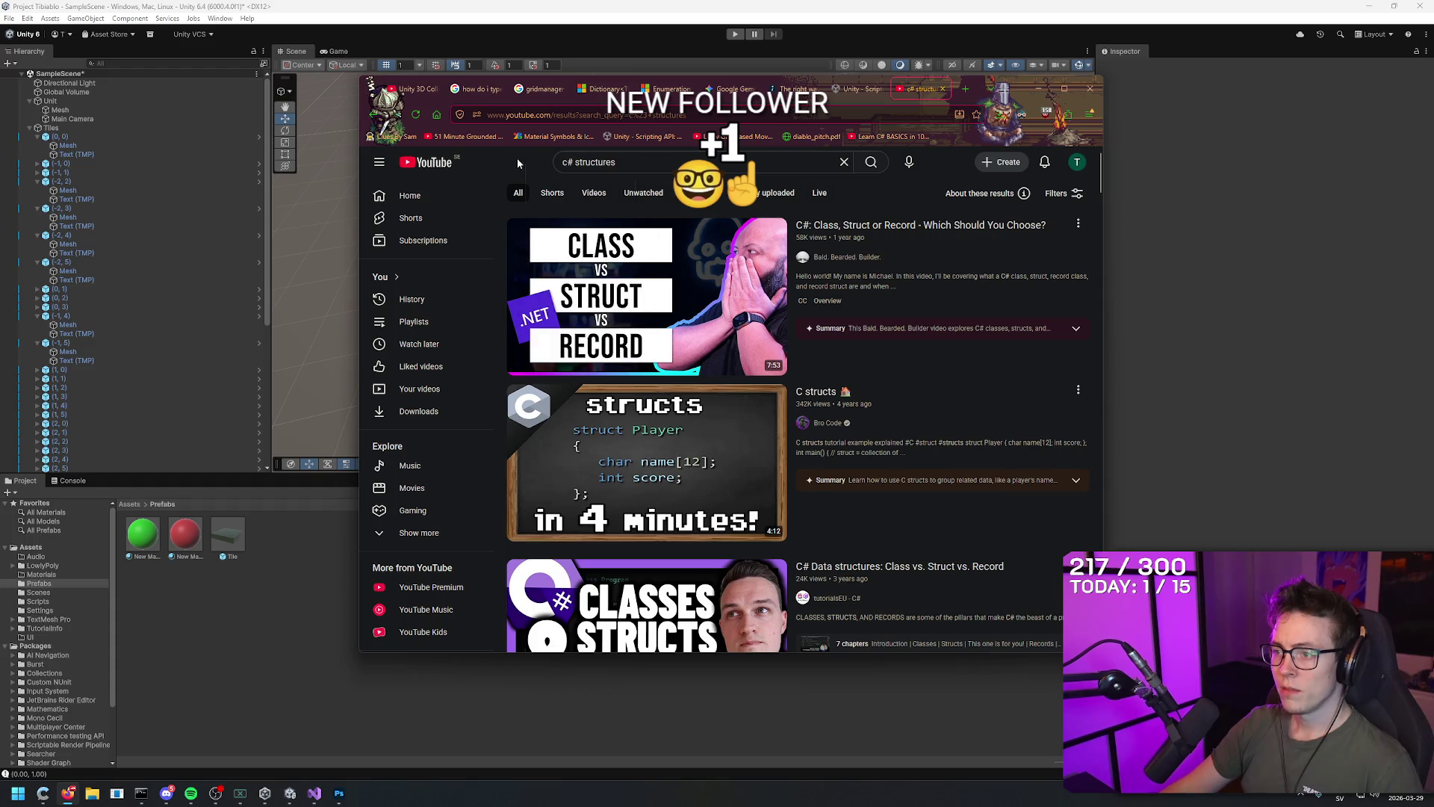
{"action": "scroll", "coordinate": [521, 161], "scroll_direction": "down", "scroll_amount": 3}
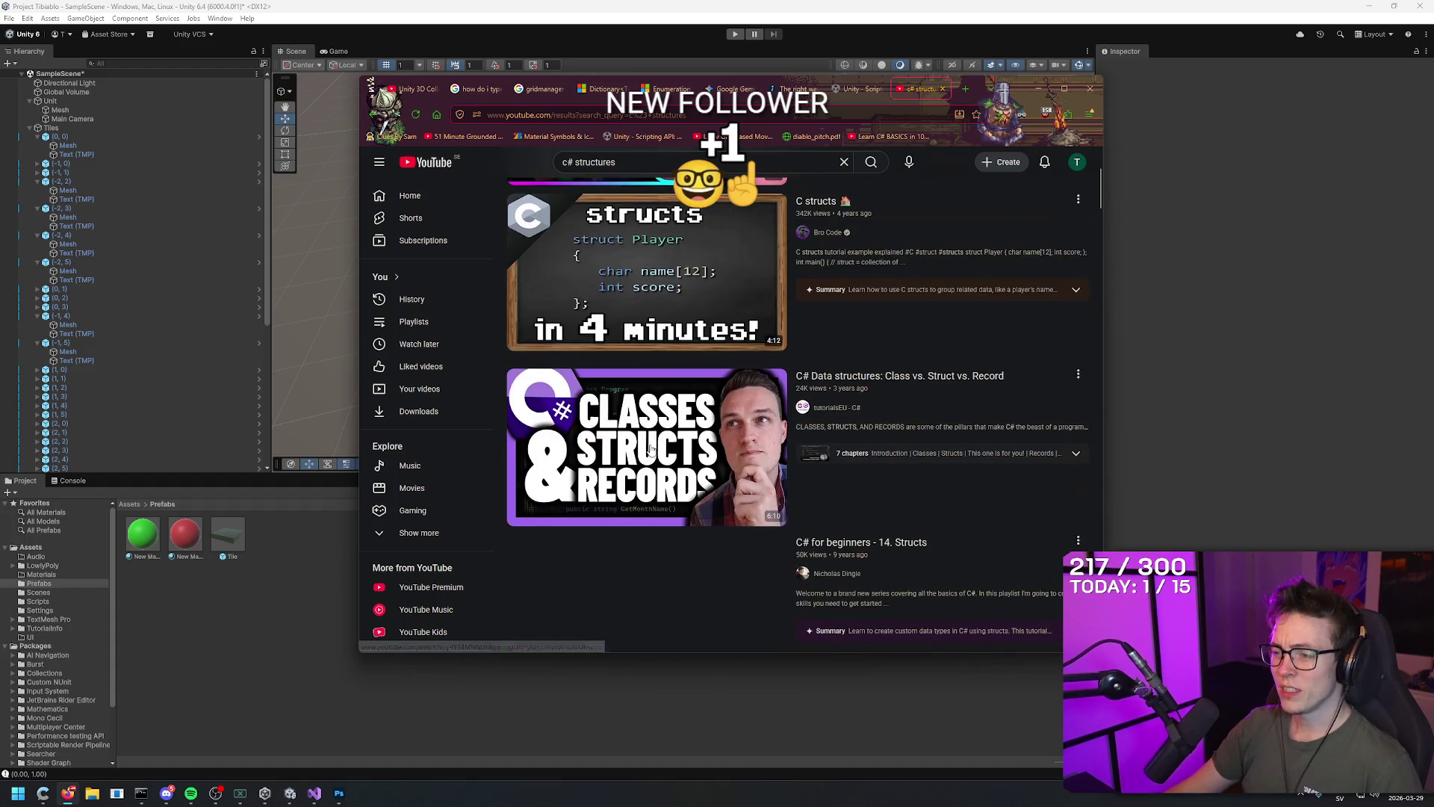
{"action": "scroll", "coordinate": [494, 437], "scroll_direction": "down", "scroll_amount": 3}
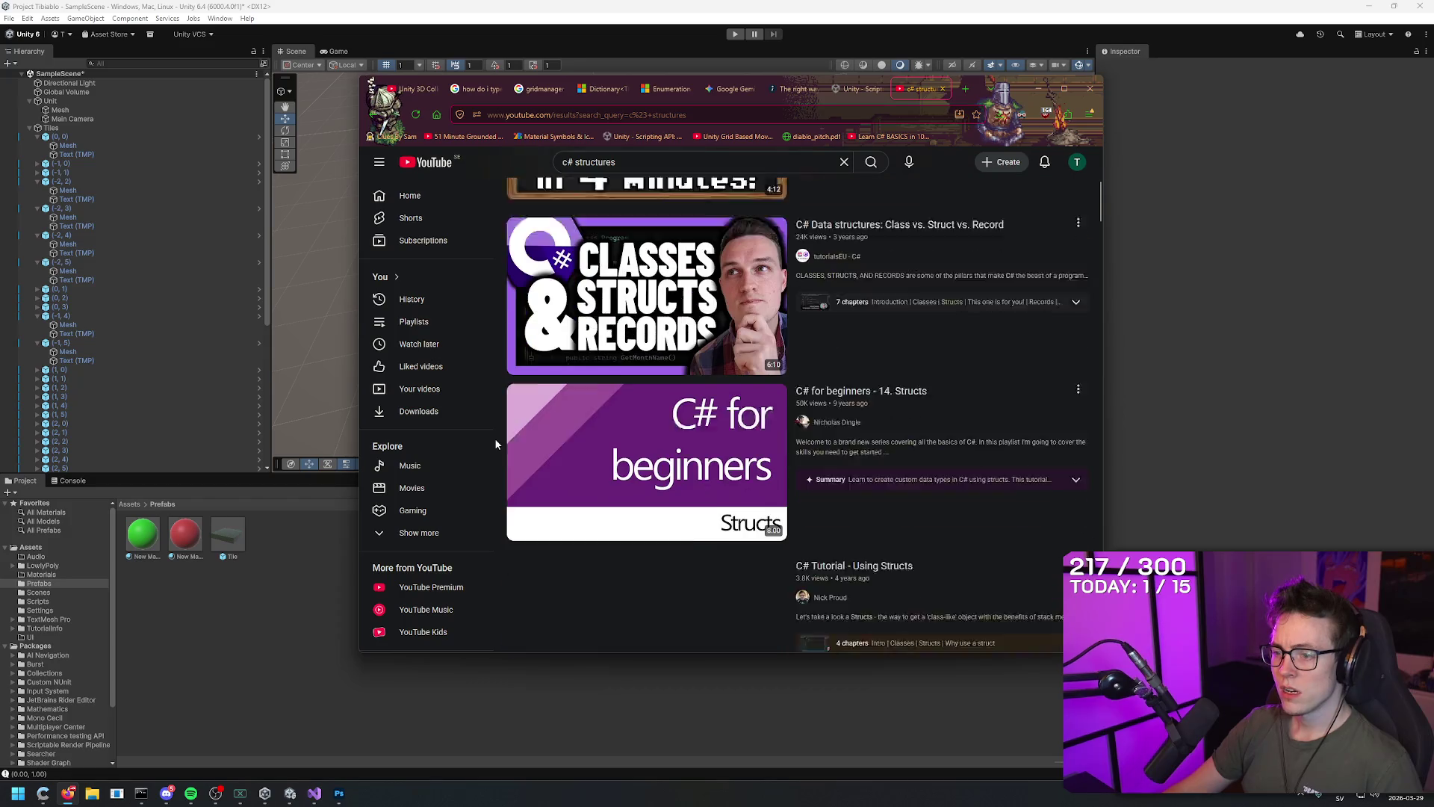
{"action": "scroll", "coordinate": [494, 438], "scroll_direction": "up", "scroll_amount": 4}
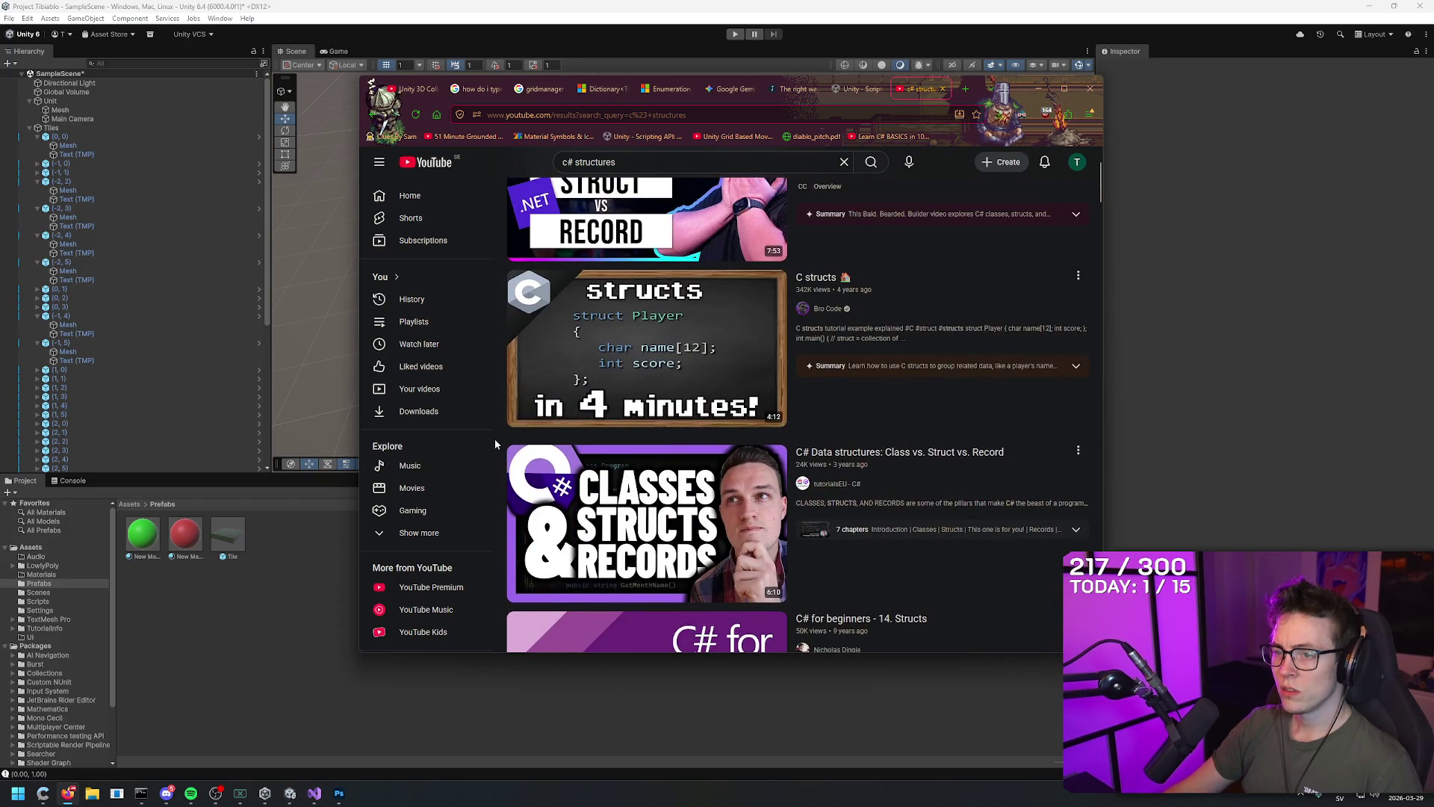
{"action": "scroll", "coordinate": [495, 441], "scroll_direction": "up", "scroll_amount": 2}
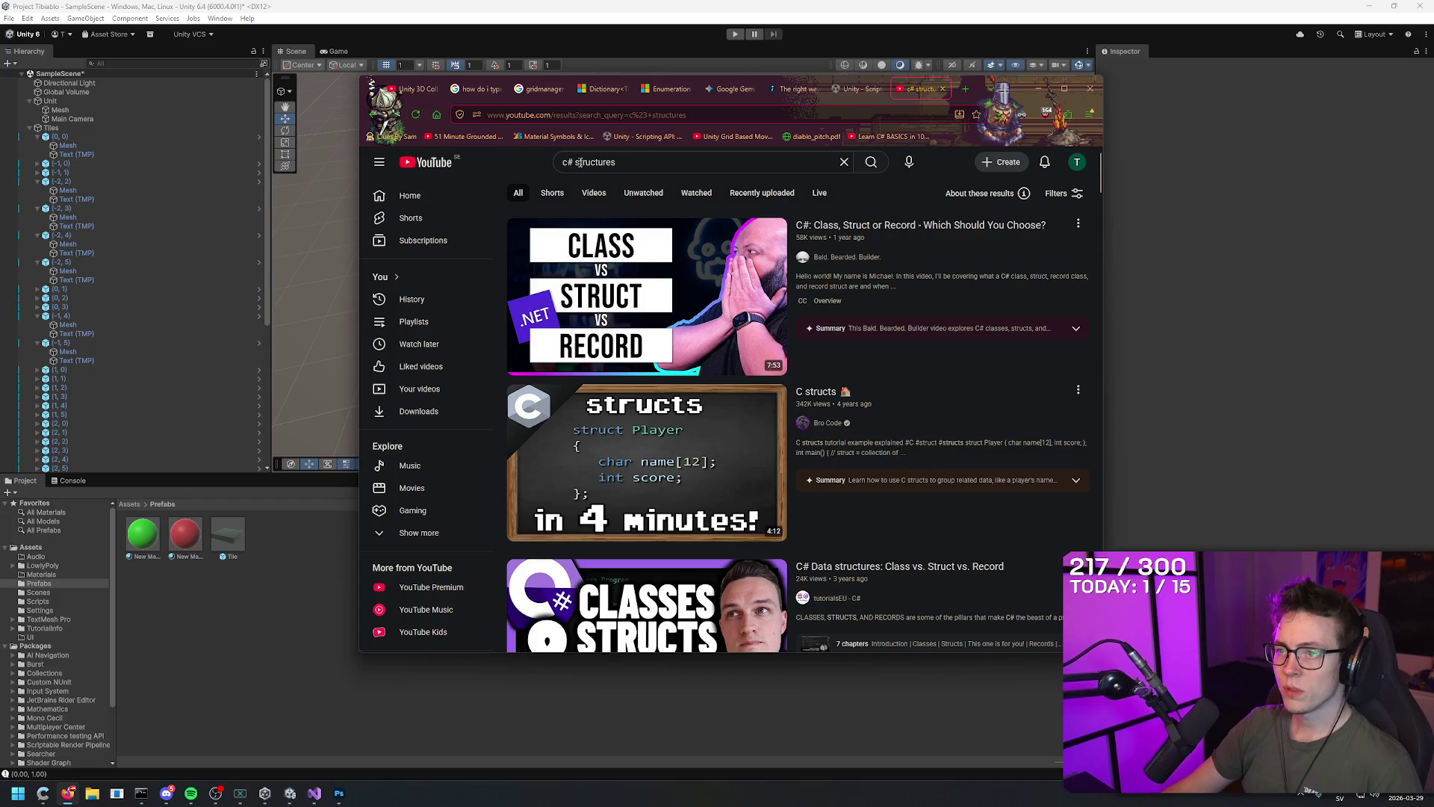
Search 'c# how to structure scripts', browse the results, and open one in a new tab
{"action": "double_click", "coordinate": [595, 162]}
{"action": "type", "text": "how to struc"}
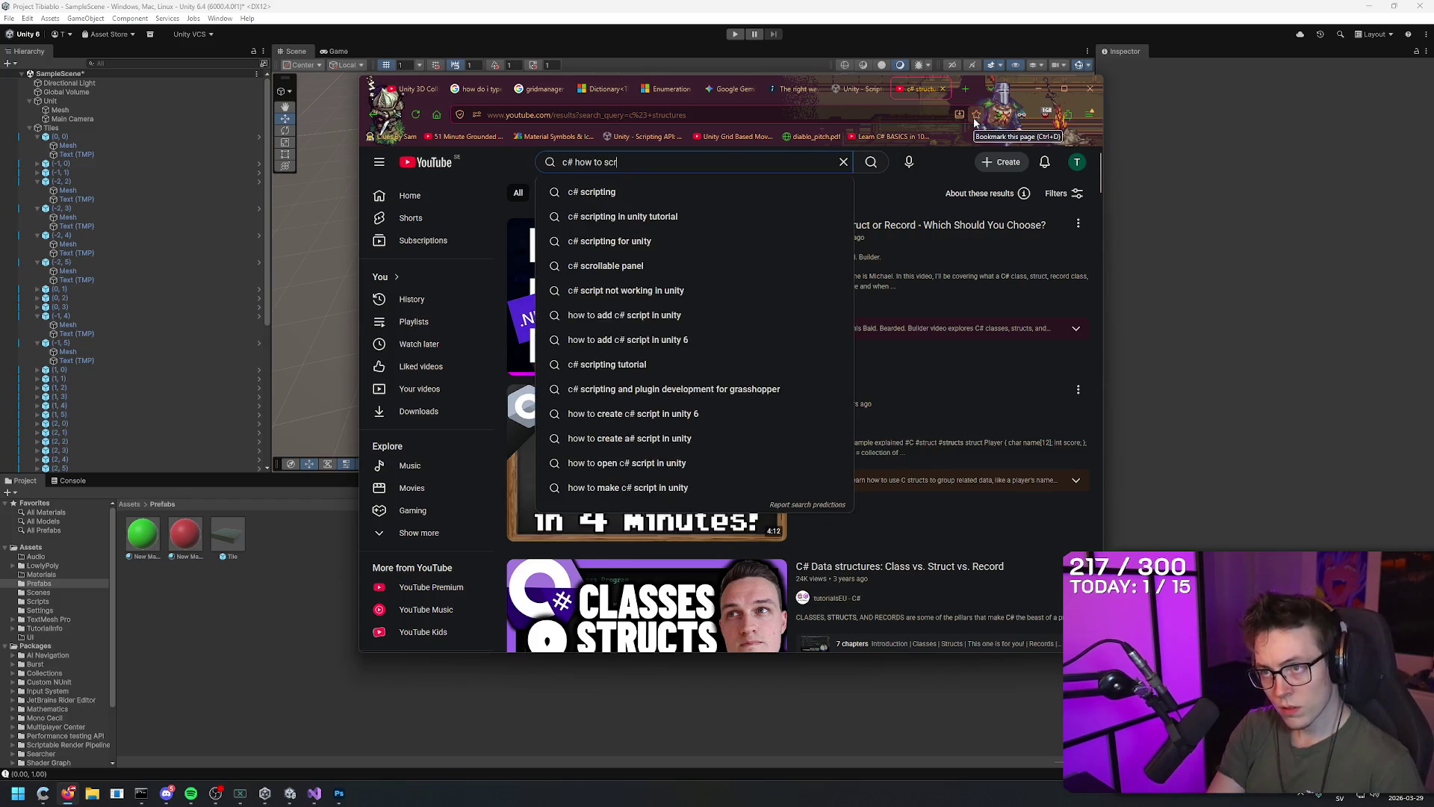
{"action": "type", "text": "ture scripts"}
{"action": "key", "text": "Return"}
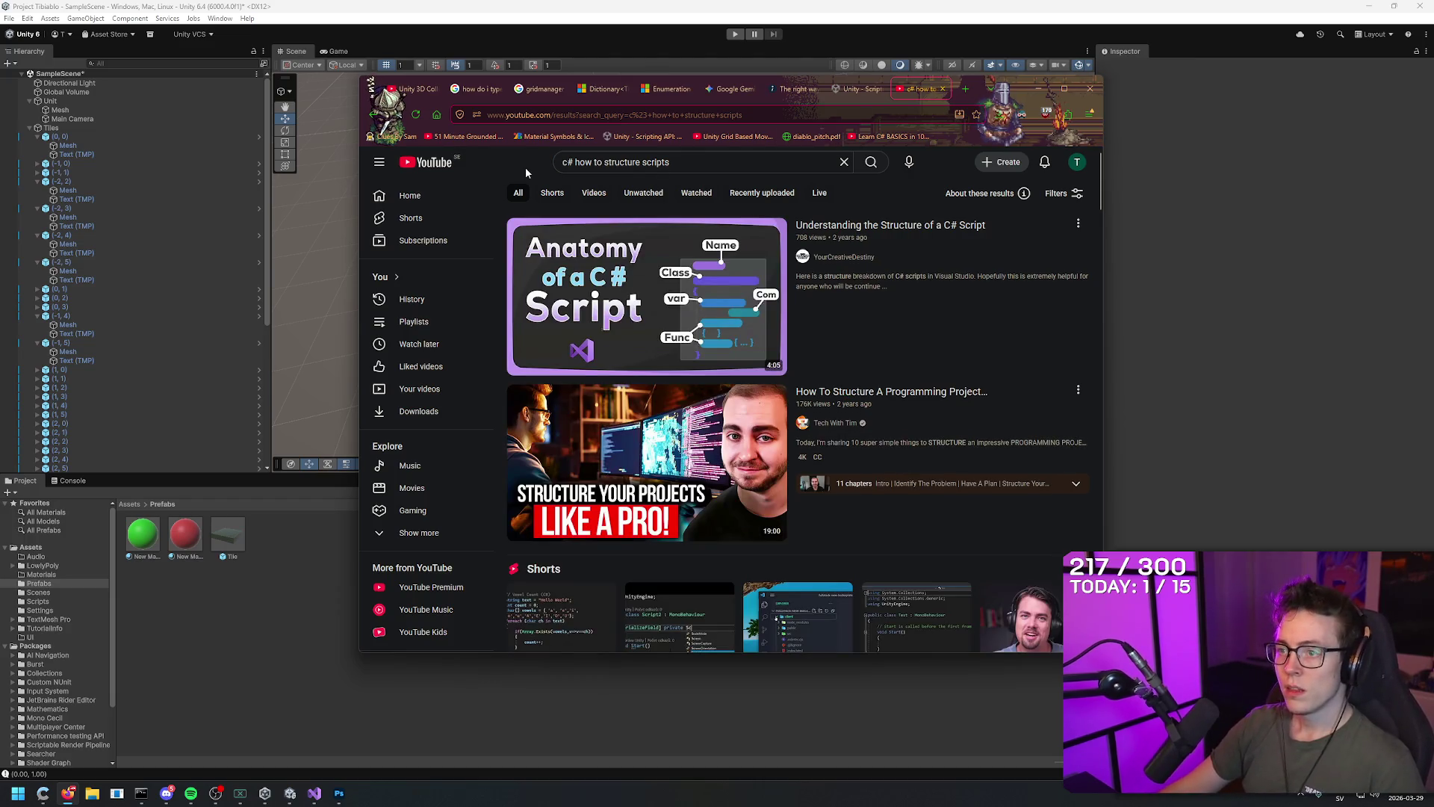
{"action": "mouse_move", "coordinate": [918, 235]}
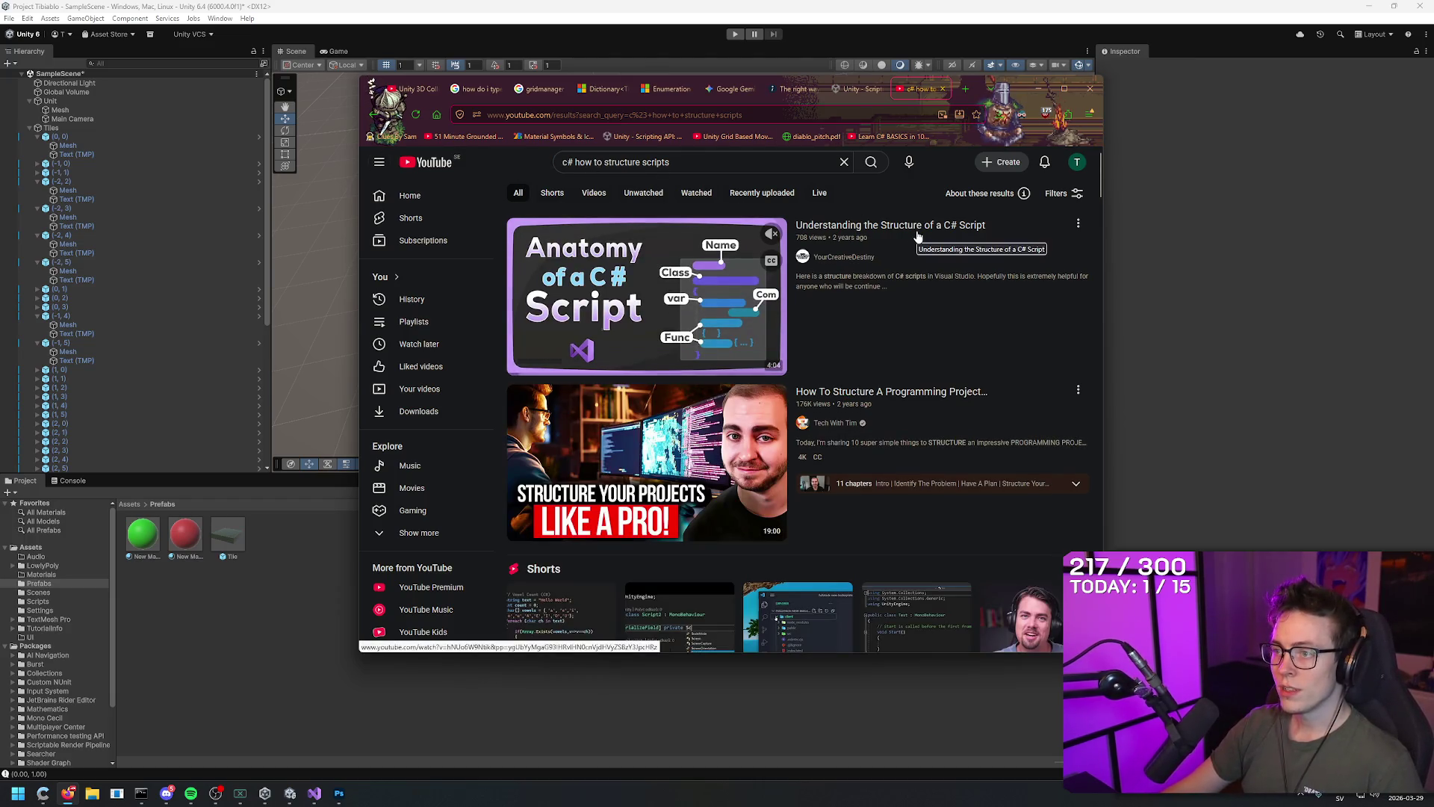
{"action": "scroll", "coordinate": [911, 233], "scroll_direction": "down", "scroll_amount": 10}
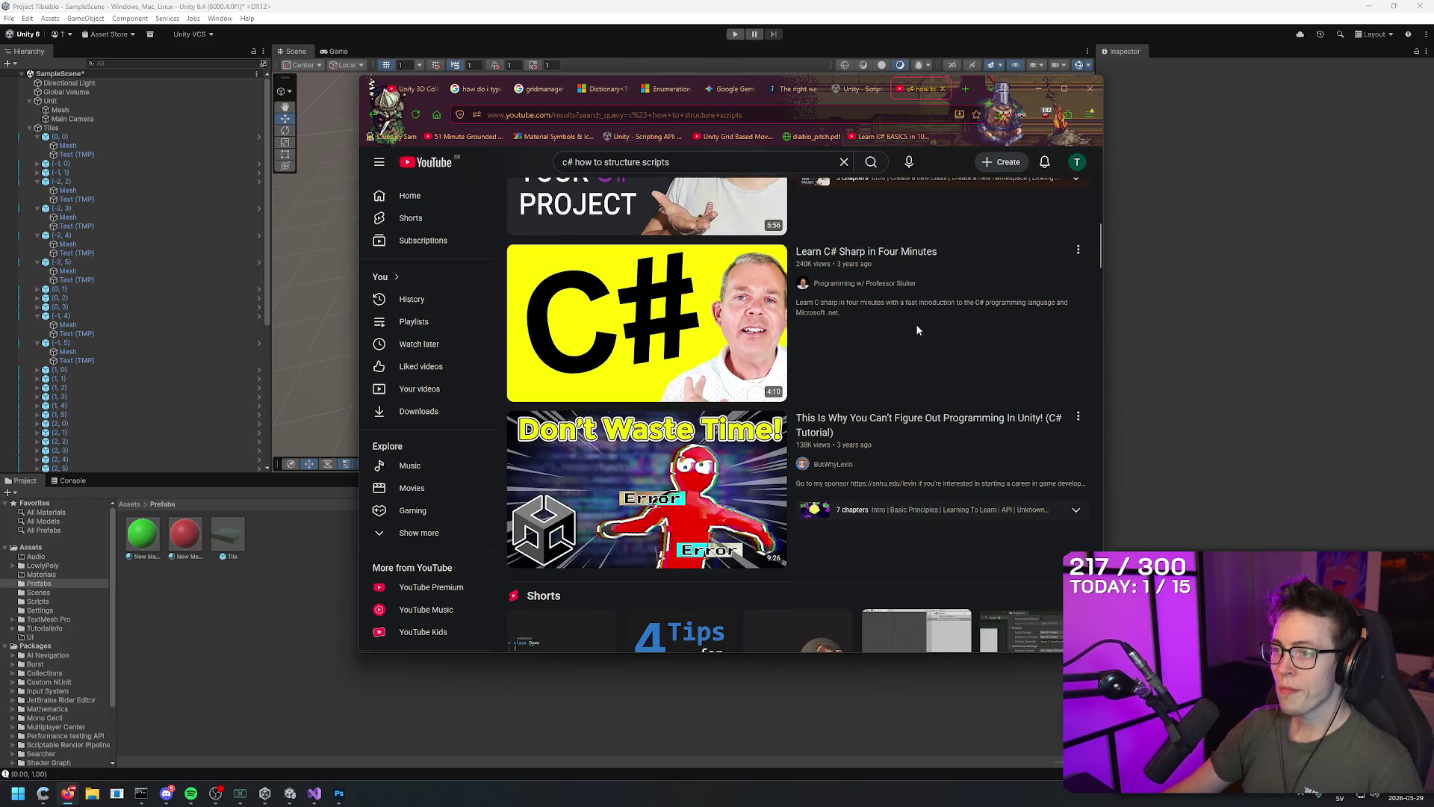
{"action": "scroll", "coordinate": [915, 328], "scroll_direction": "up", "scroll_amount": 3}
{"action": "scroll", "coordinate": [916, 361], "scroll_direction": "down", "scroll_amount": 6}
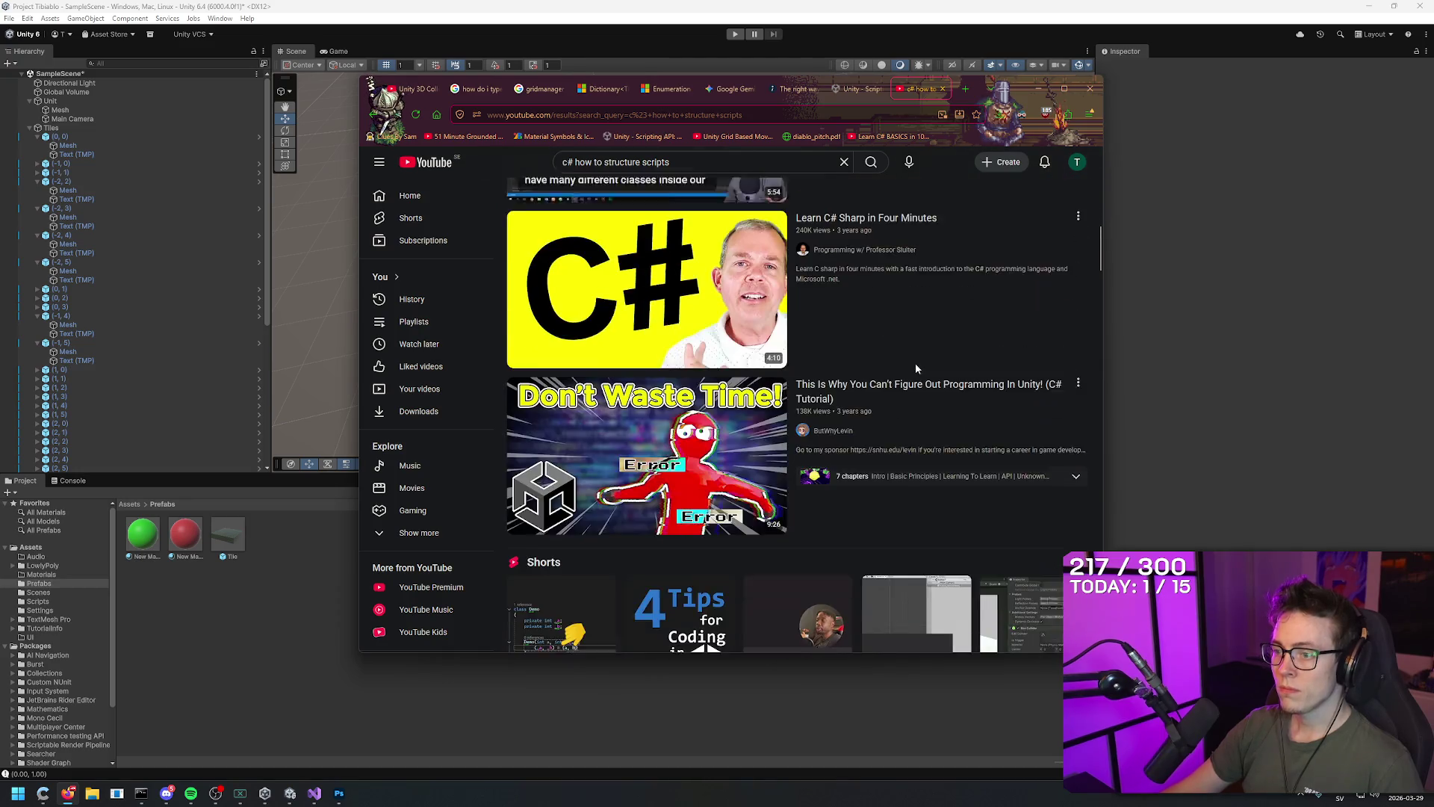
{"action": "scroll", "coordinate": [896, 373], "scroll_direction": "up", "scroll_amount": 2}
{"action": "middle_click", "coordinate": [882, 322]}
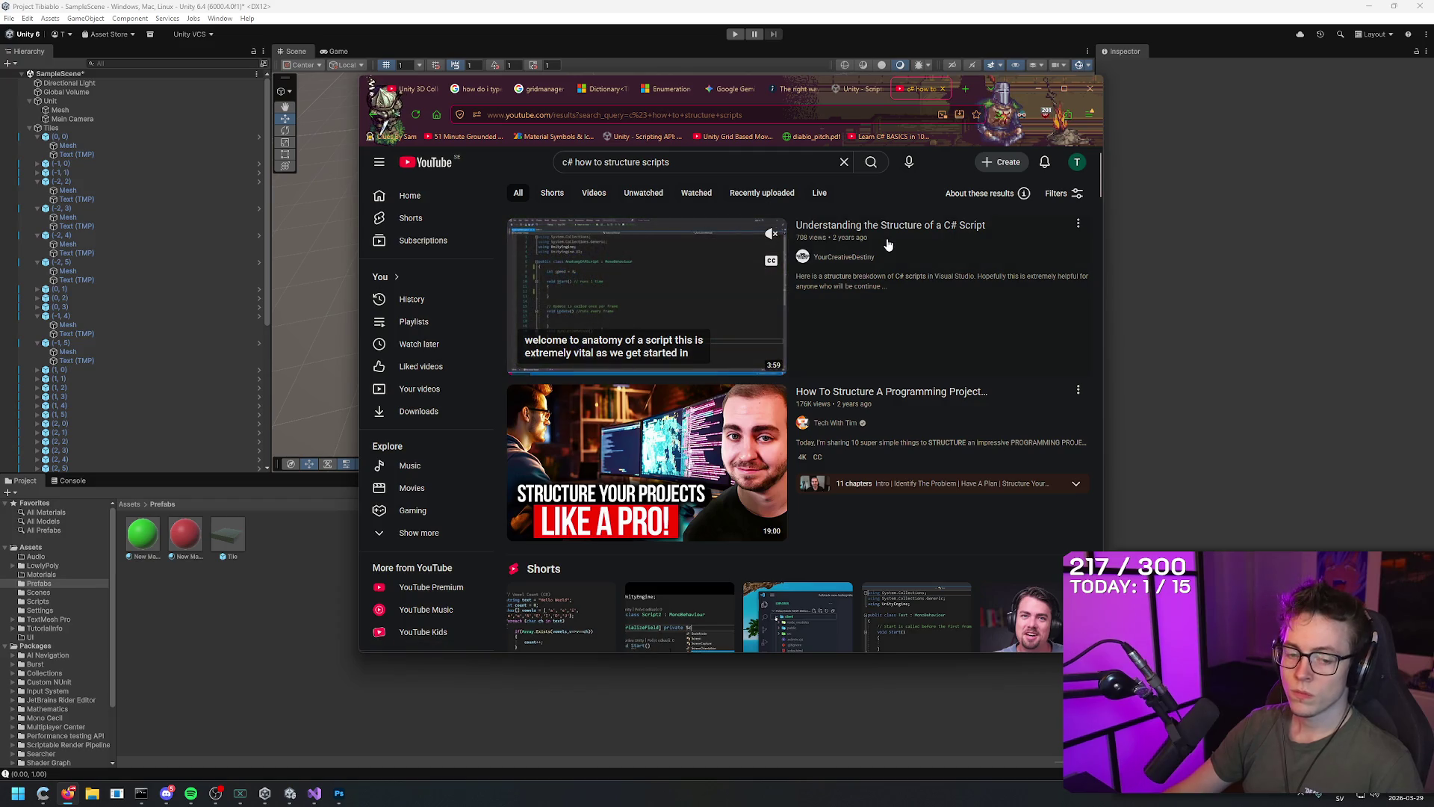
Open Understanding the Structure of a C# Script and skip through it from 0:52 to 3:34
{"action": "left_click", "coordinate": [887, 243]}
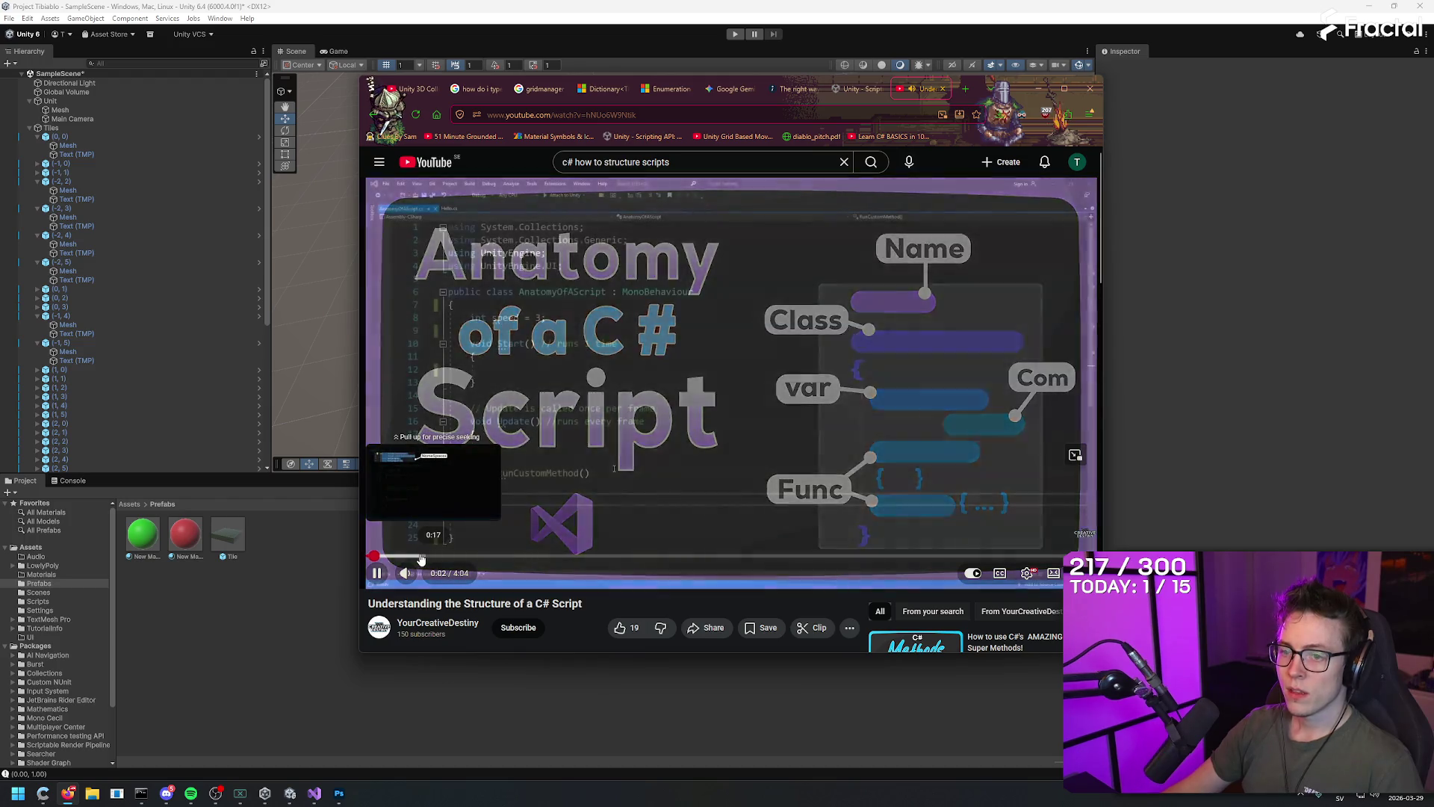
{"action": "left_click", "coordinate": [460, 497]}
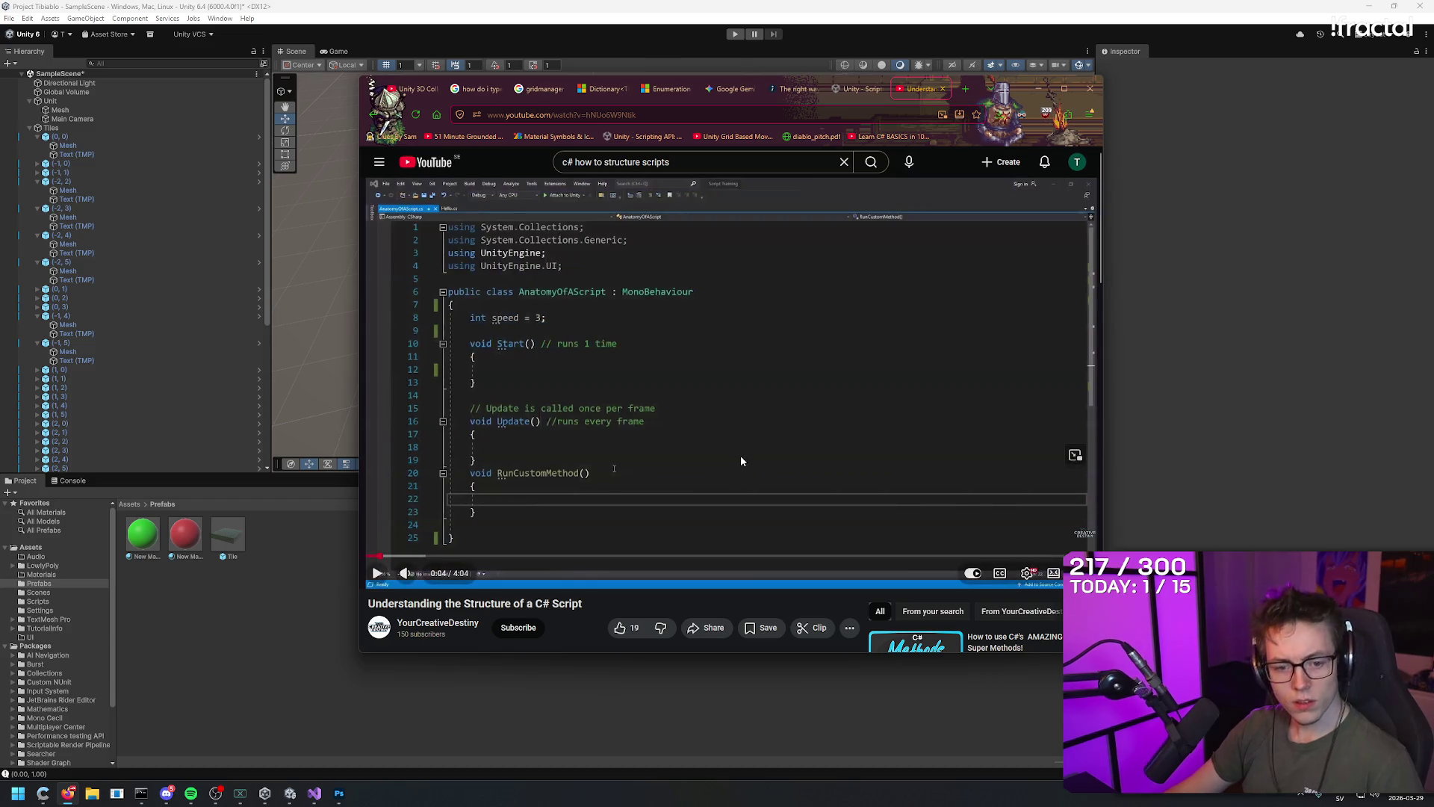
{"action": "left_click", "coordinate": [523, 556]}
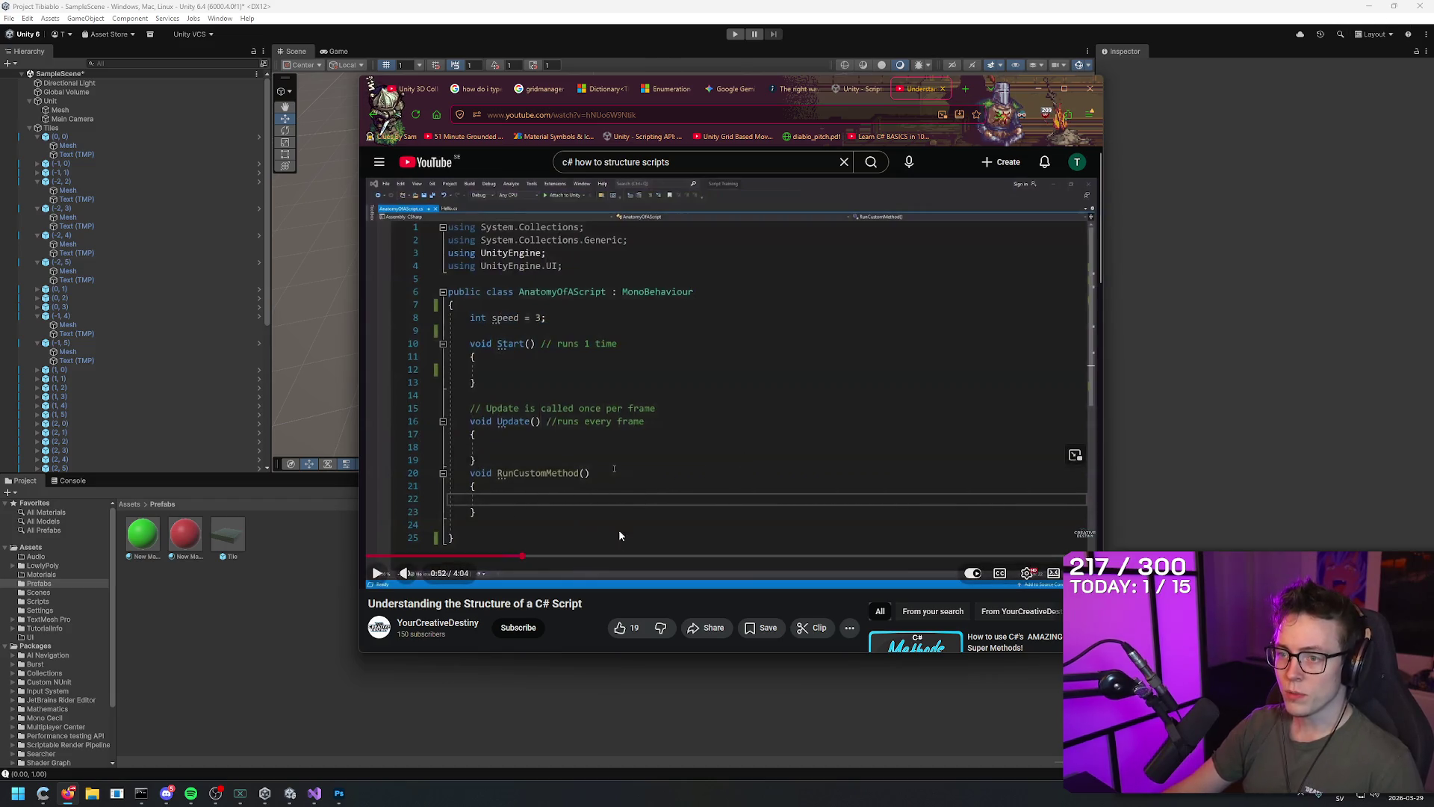
{"action": "left_click", "coordinate": [679, 556]}
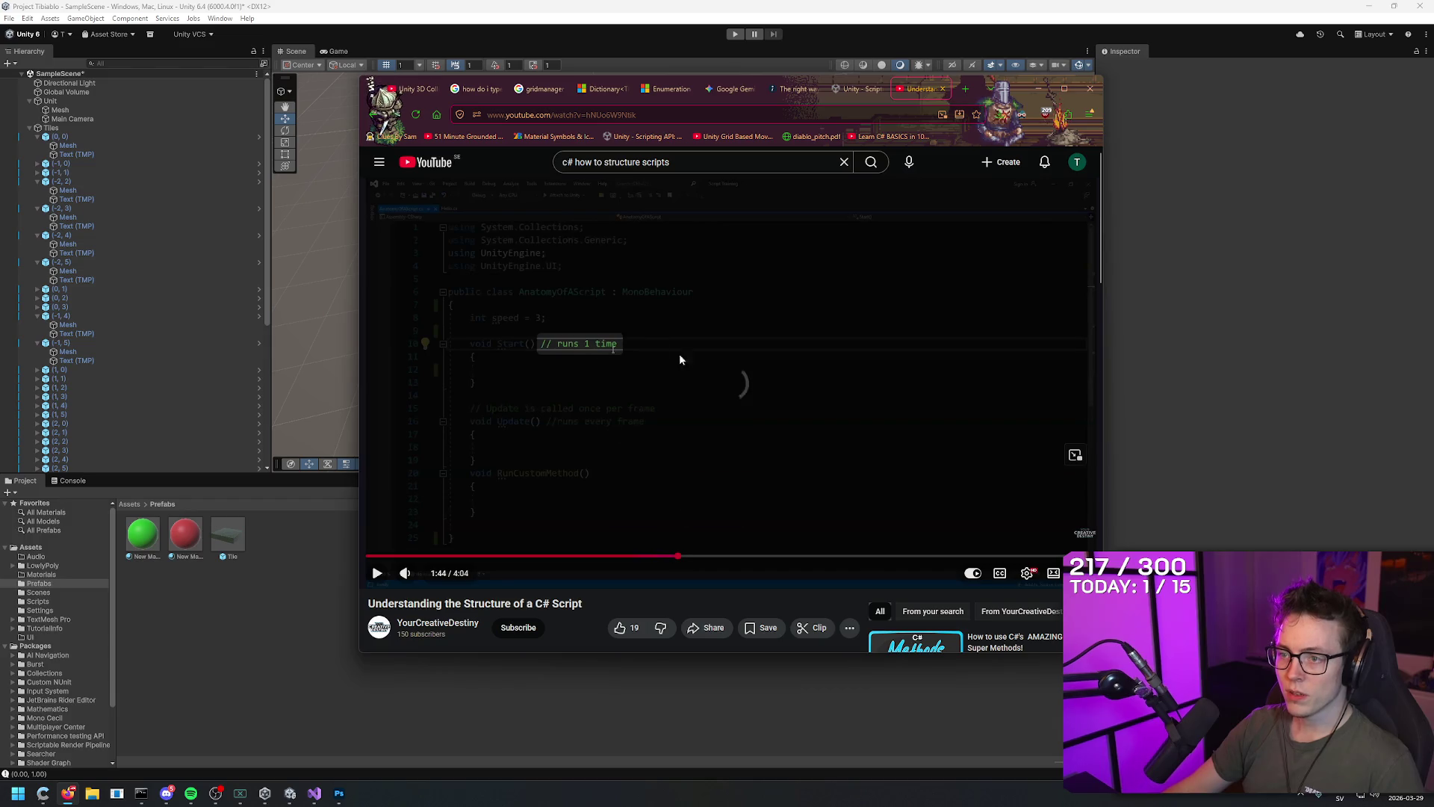
{"action": "left_click", "coordinate": [779, 557]}
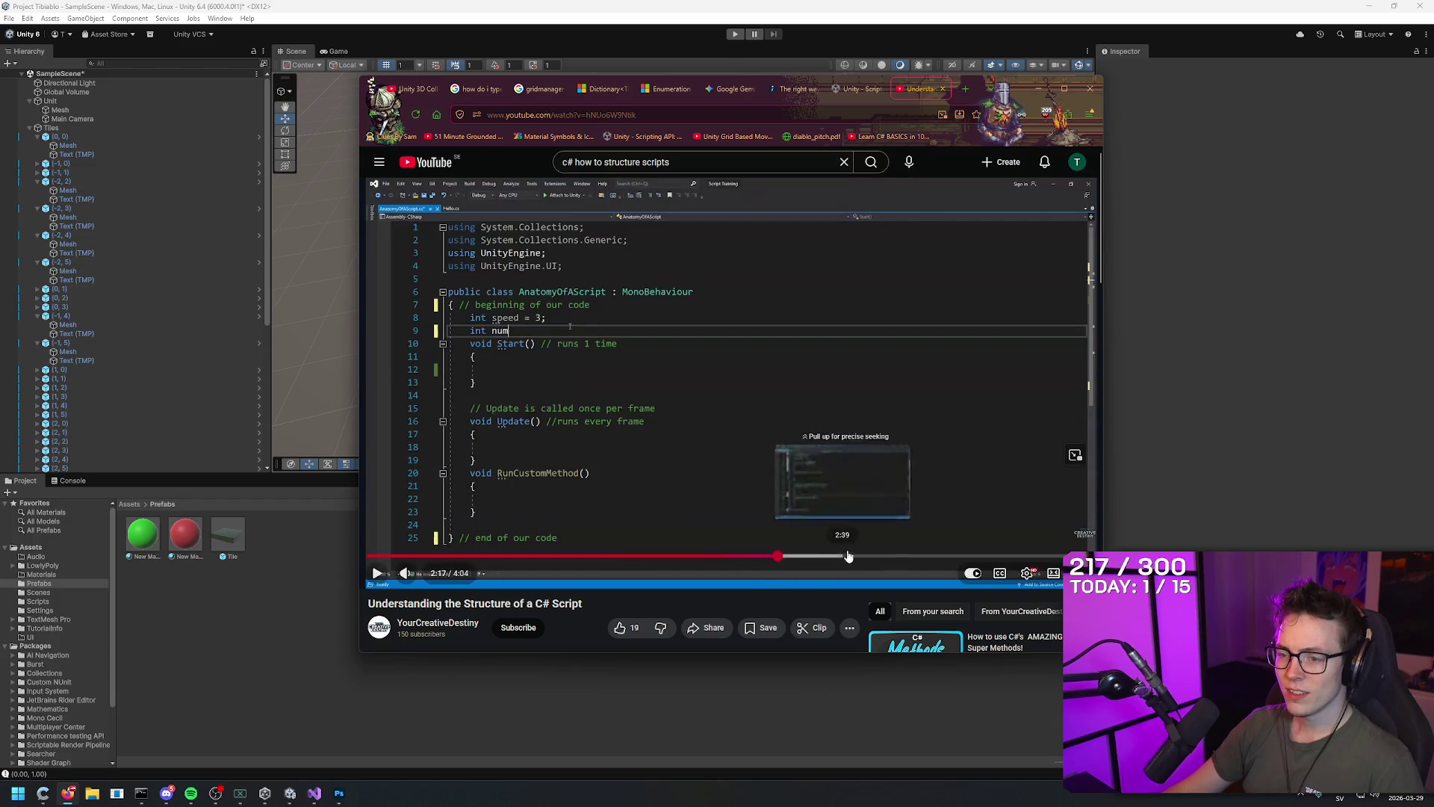
{"action": "left_click", "coordinate": [880, 556]}
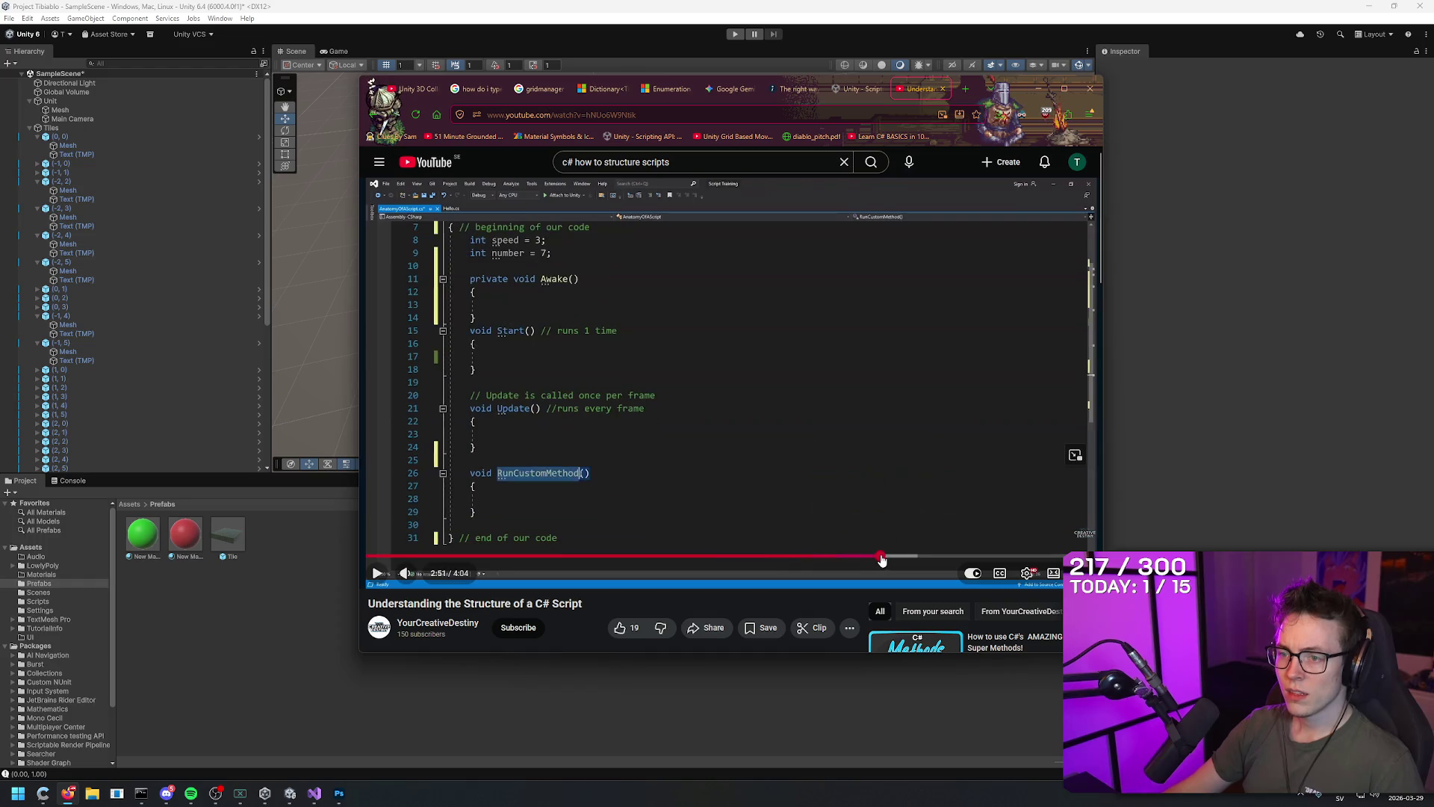
{"action": "left_click", "coordinate": [960, 557]}
{"action": "left_click", "coordinate": [1006, 556]}
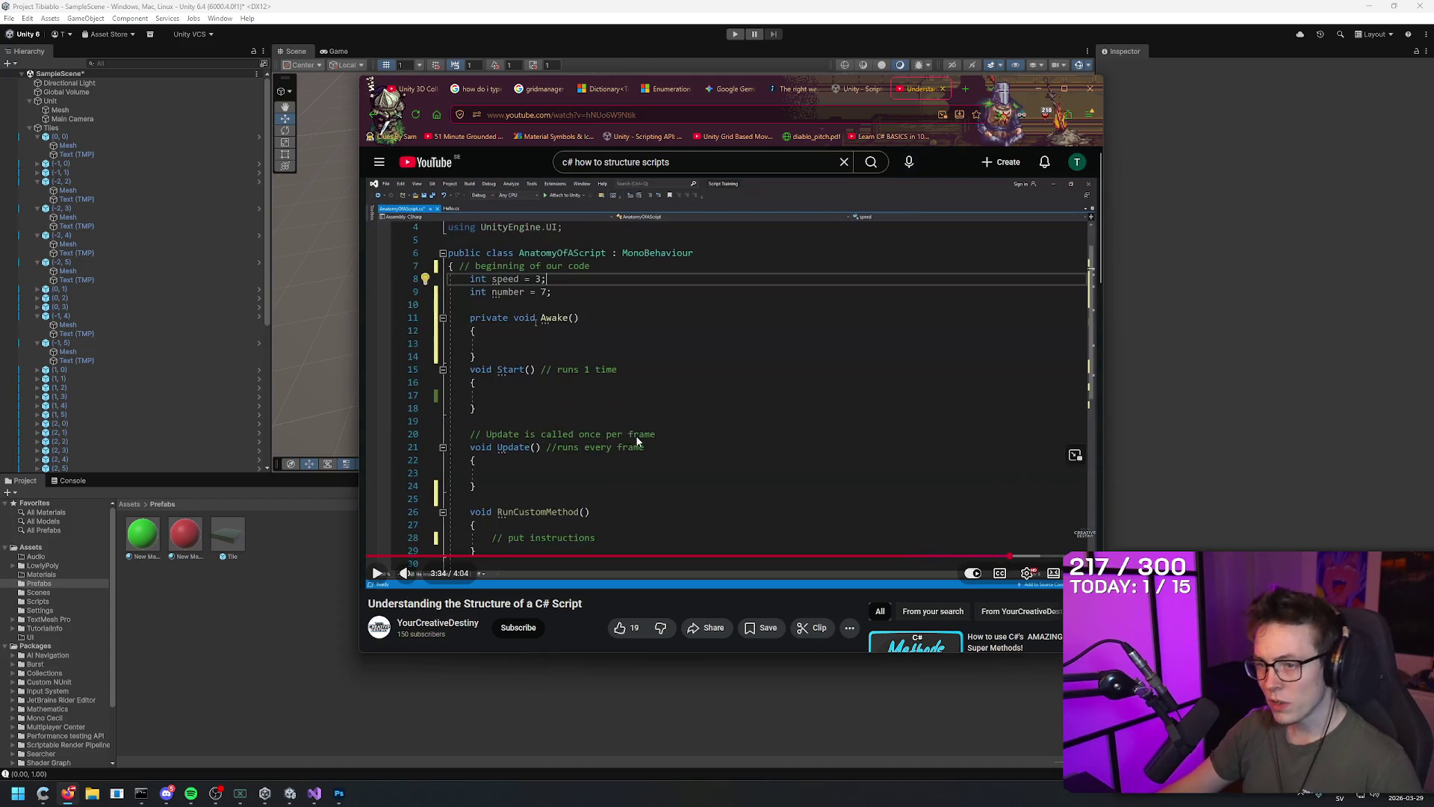
Pause and bookmark the script structure video, then open the HOW TO PROGRAM in C# playlist
{"action": "scroll", "coordinate": [635, 438], "scroll_direction": "down", "scroll_amount": 1}
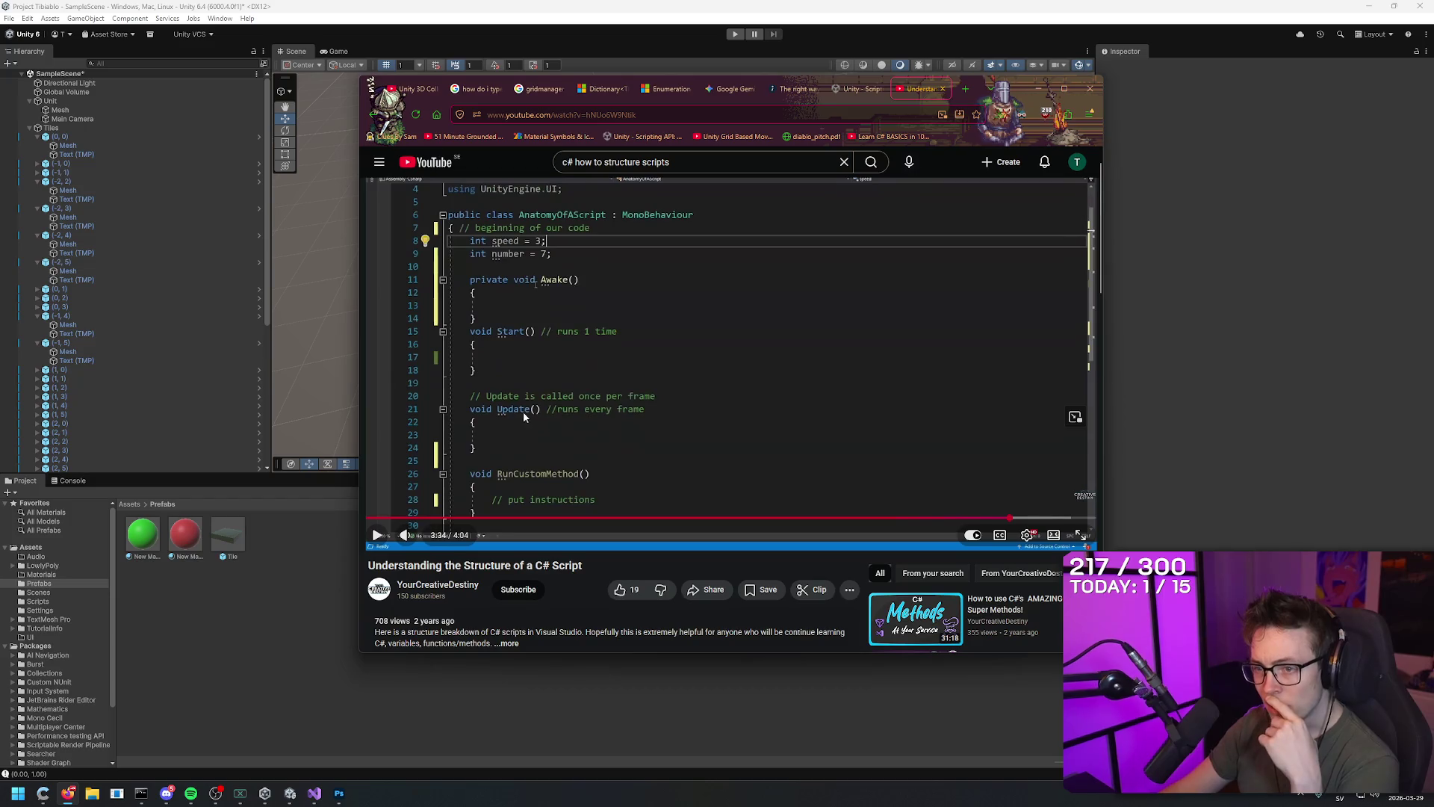
{"action": "scroll", "coordinate": [576, 426], "scroll_direction": "down", "scroll_amount": 2}
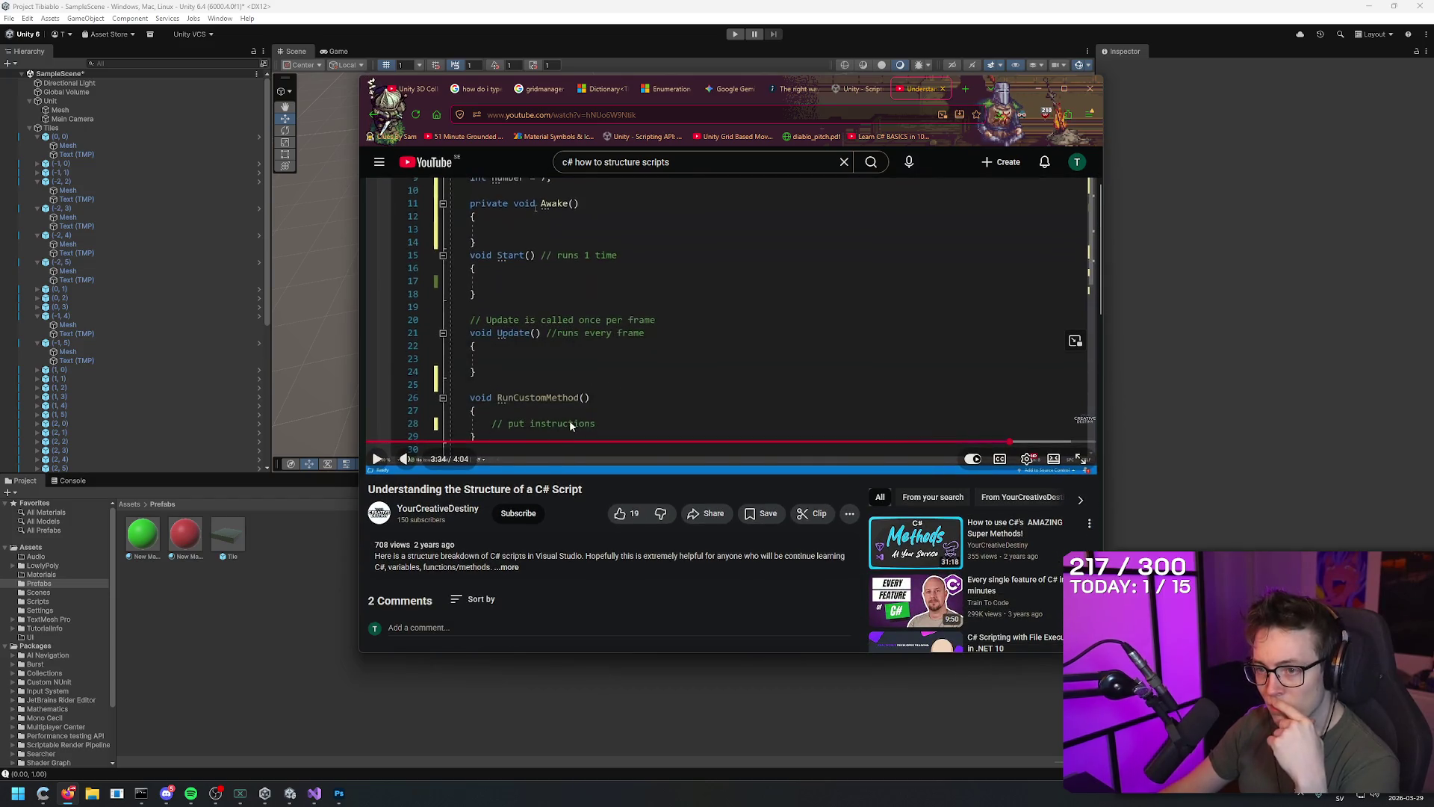
{"action": "scroll", "coordinate": [586, 424], "scroll_direction": "up", "scroll_amount": 3}
{"action": "left_click", "coordinate": [625, 325]}
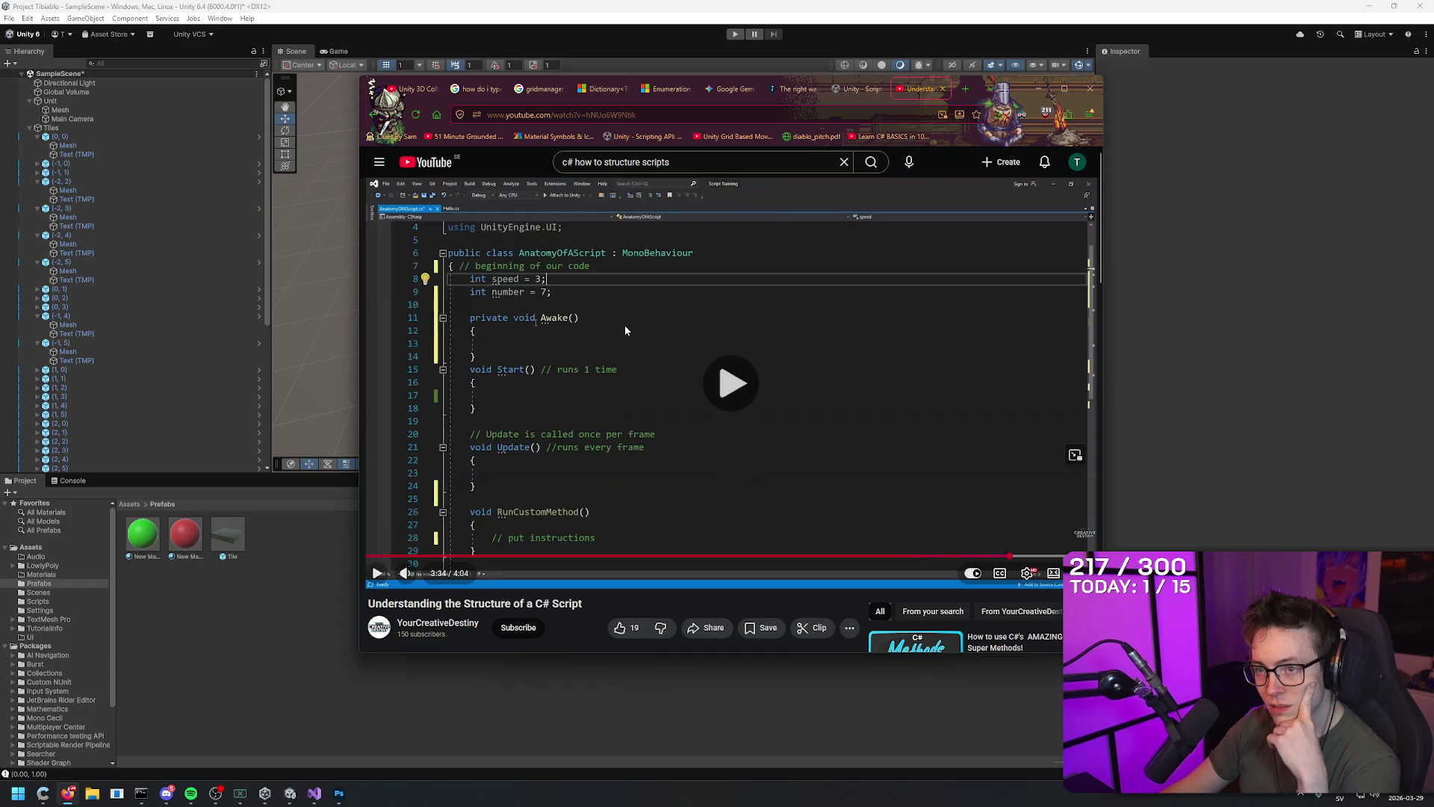
{"action": "left_click", "coordinate": [661, 302]}
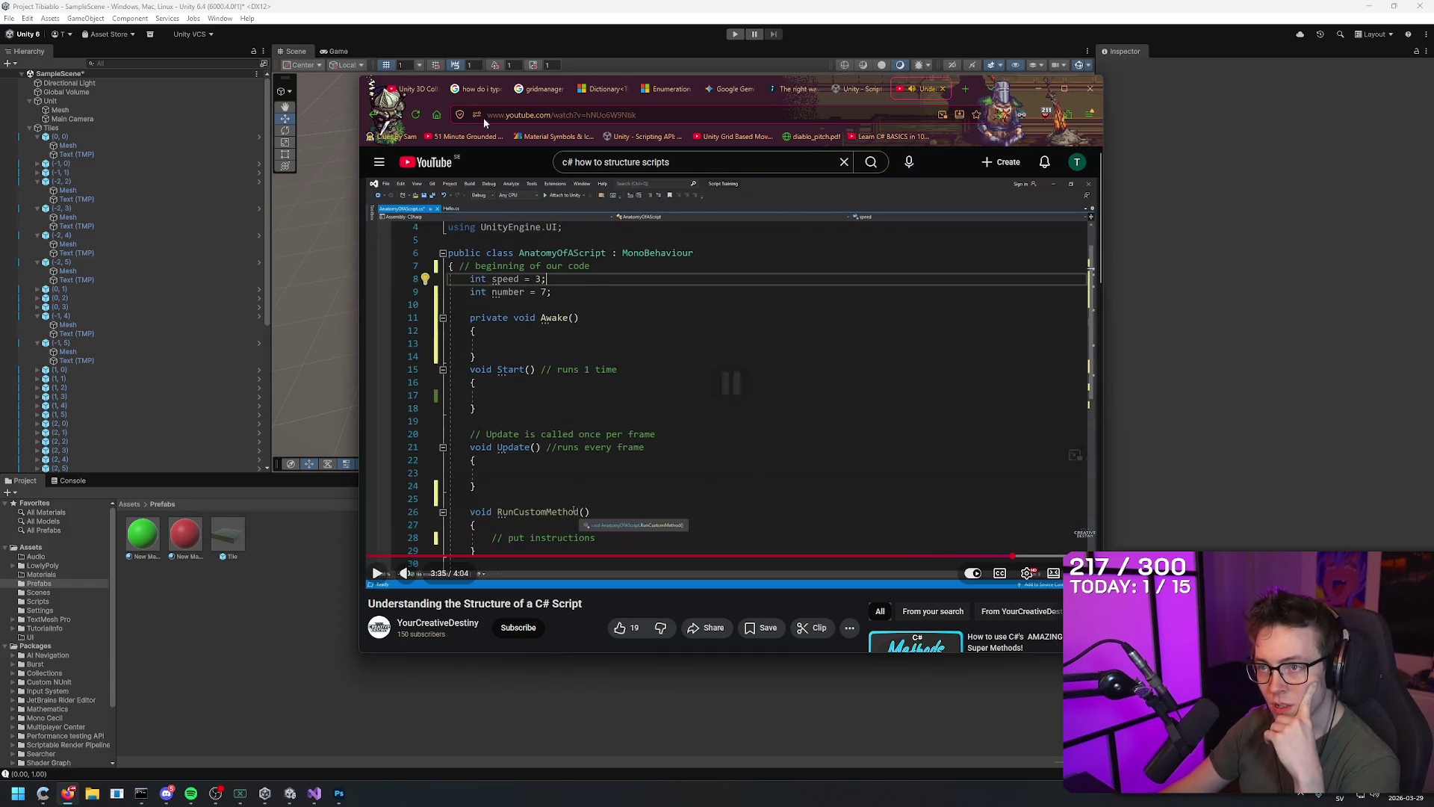
{"action": "left_click_drag", "start_coordinate": [962, 145], "coordinate": [963, 137]}
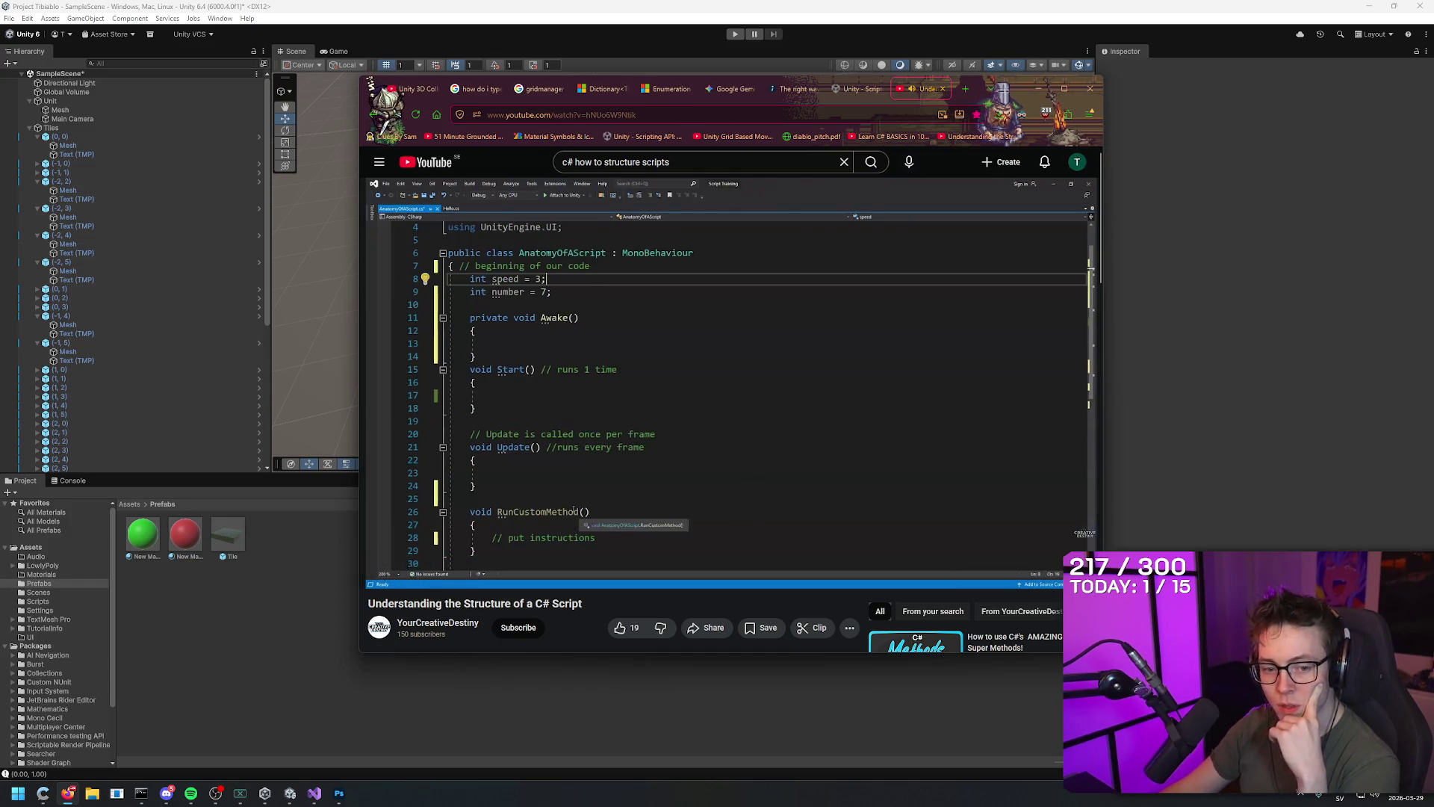
{"action": "left_click", "coordinate": [915, 643]}
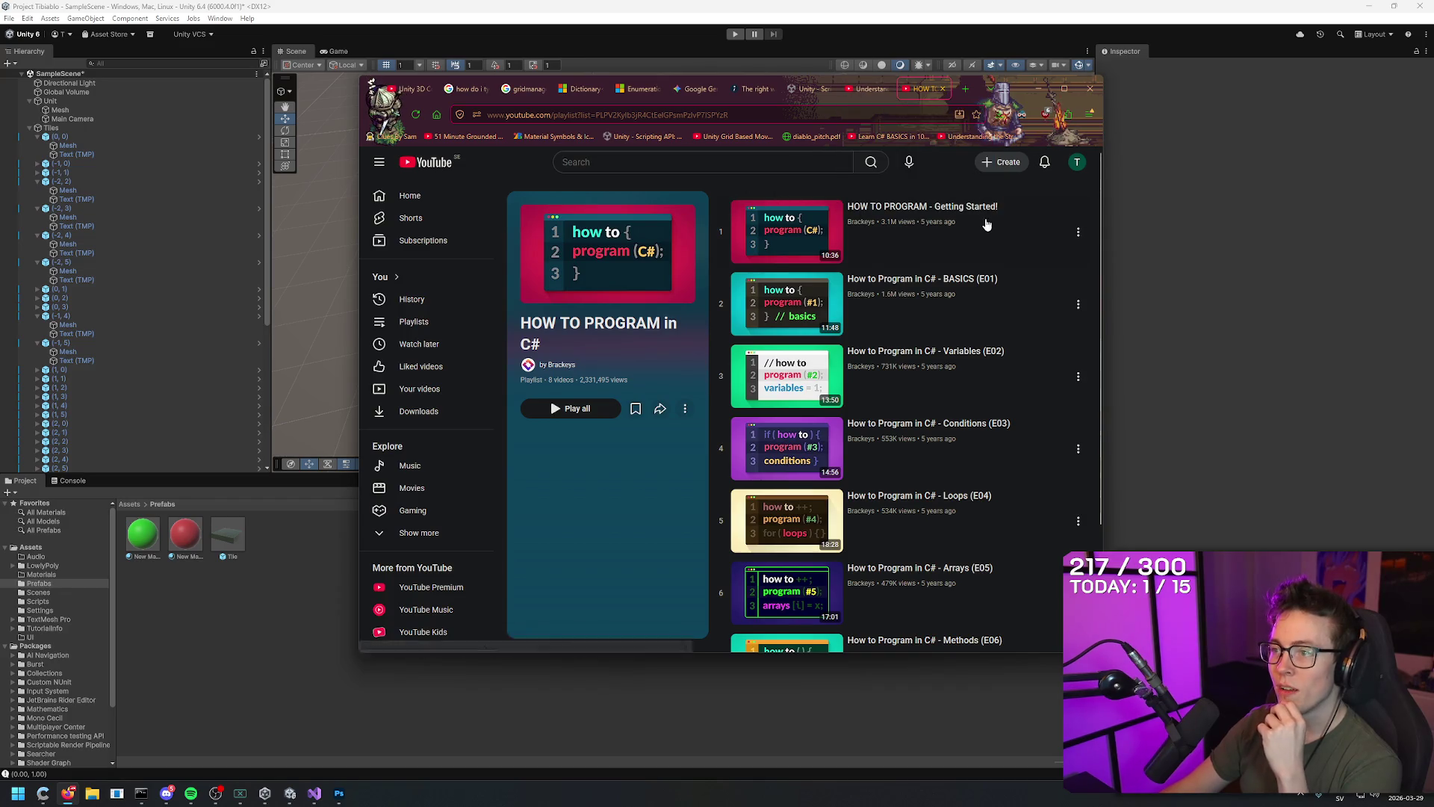
{"action": "scroll", "coordinate": [1006, 226], "scroll_direction": "down", "scroll_amount": 2}
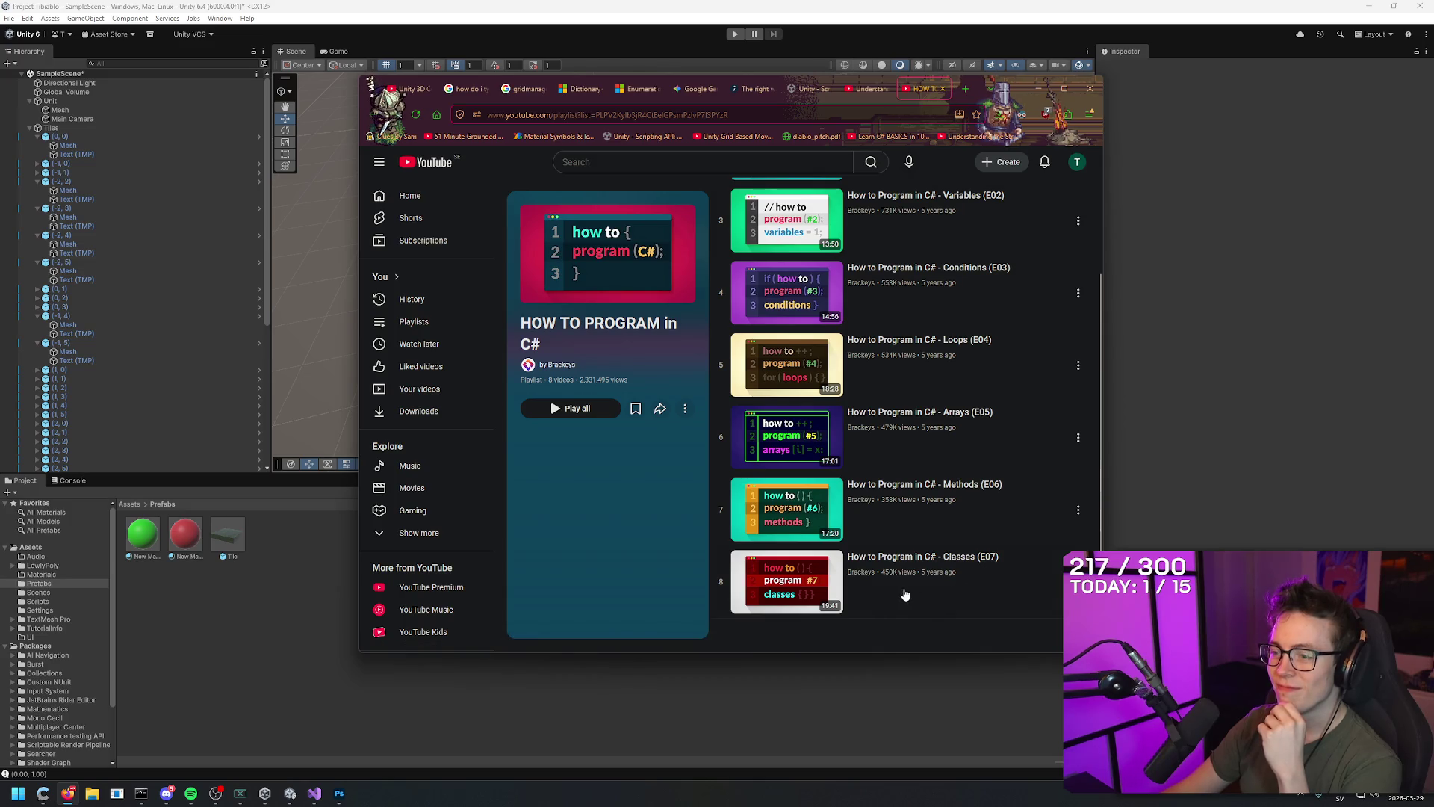
{"action": "scroll", "coordinate": [964, 589], "scroll_direction": "up", "scroll_amount": 2}
{"action": "scroll", "coordinate": [1023, 273], "scroll_direction": "down", "scroll_amount": 2}
{"action": "scroll", "coordinate": [1008, 575], "scroll_direction": "up", "scroll_amount": 2}
{"action": "scroll", "coordinate": [994, 299], "scroll_direction": "down", "scroll_amount": 2}
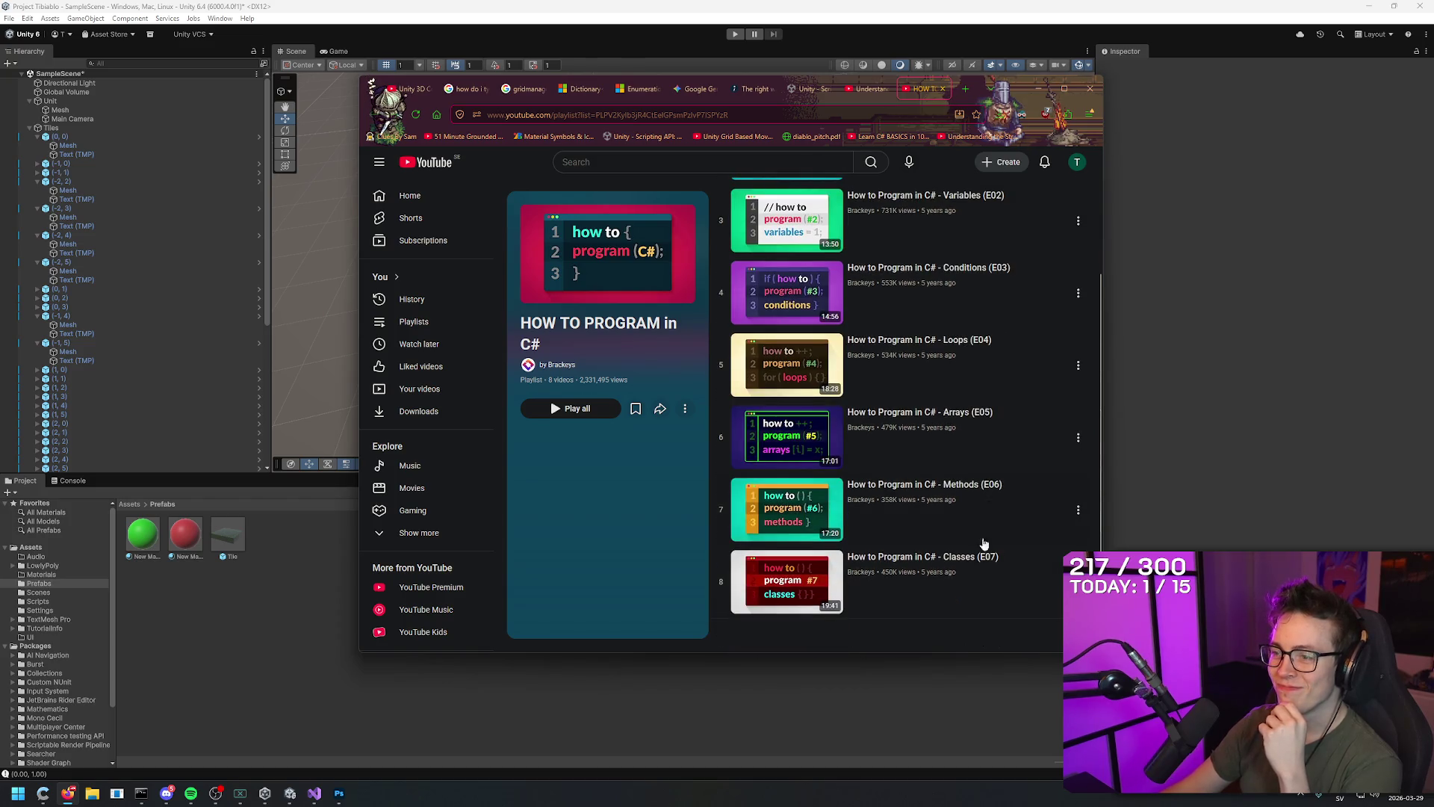
{"action": "scroll", "coordinate": [993, 485], "scroll_direction": "up", "scroll_amount": 2}
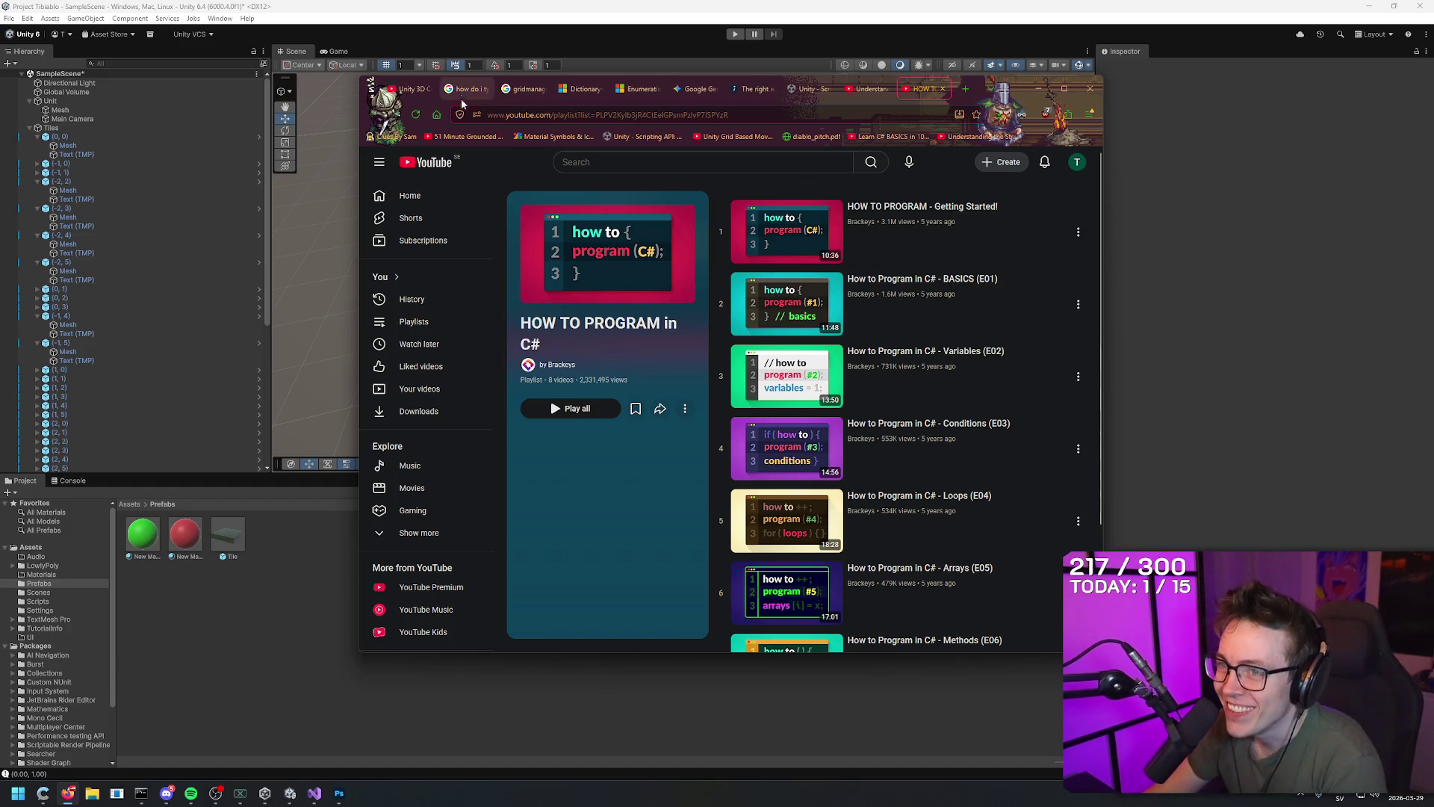
{"action": "key", "text": "F5"}
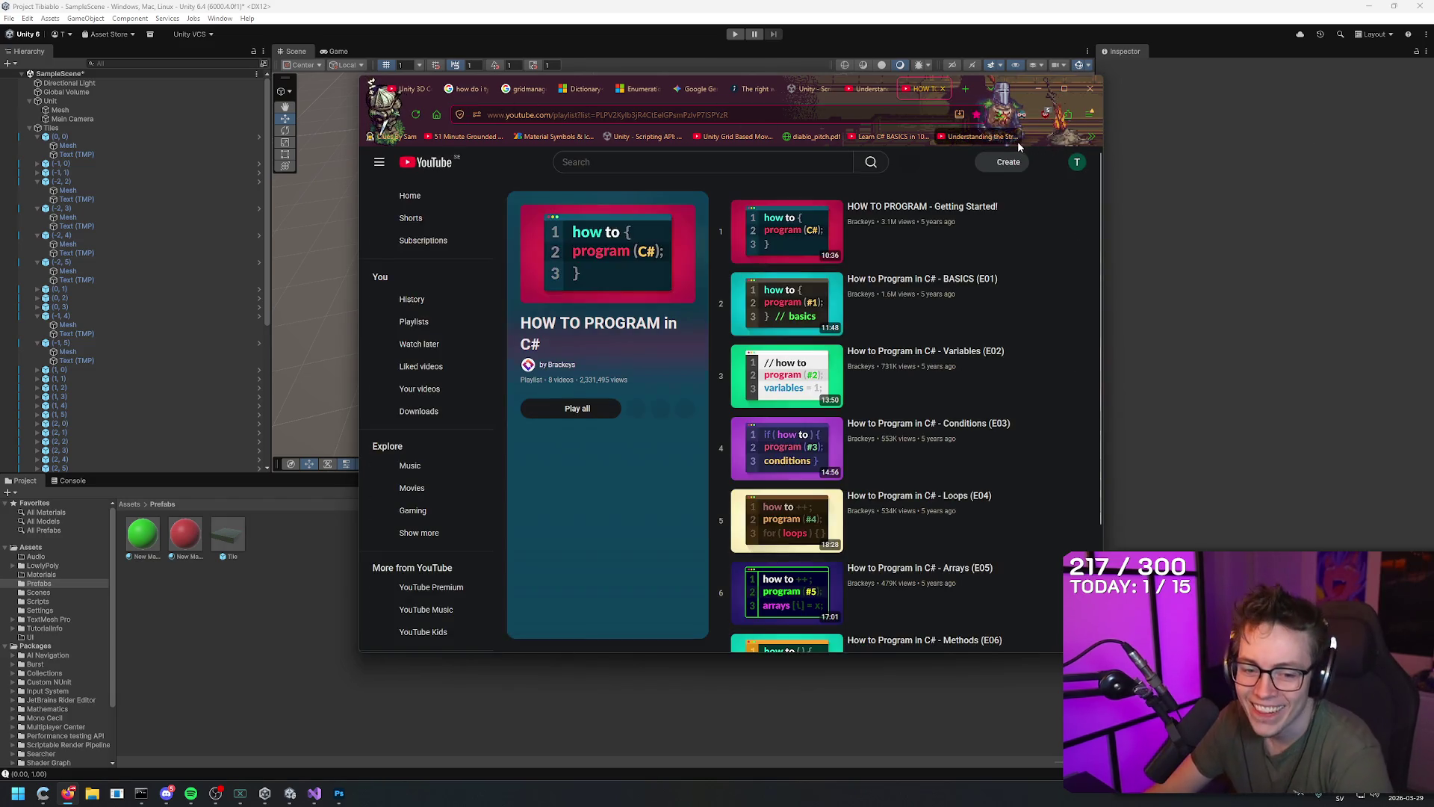
Close the nine research tabs, leaving only Gemini, and return to the Unity editor
{"action": "middle_click", "coordinate": [923, 89]}
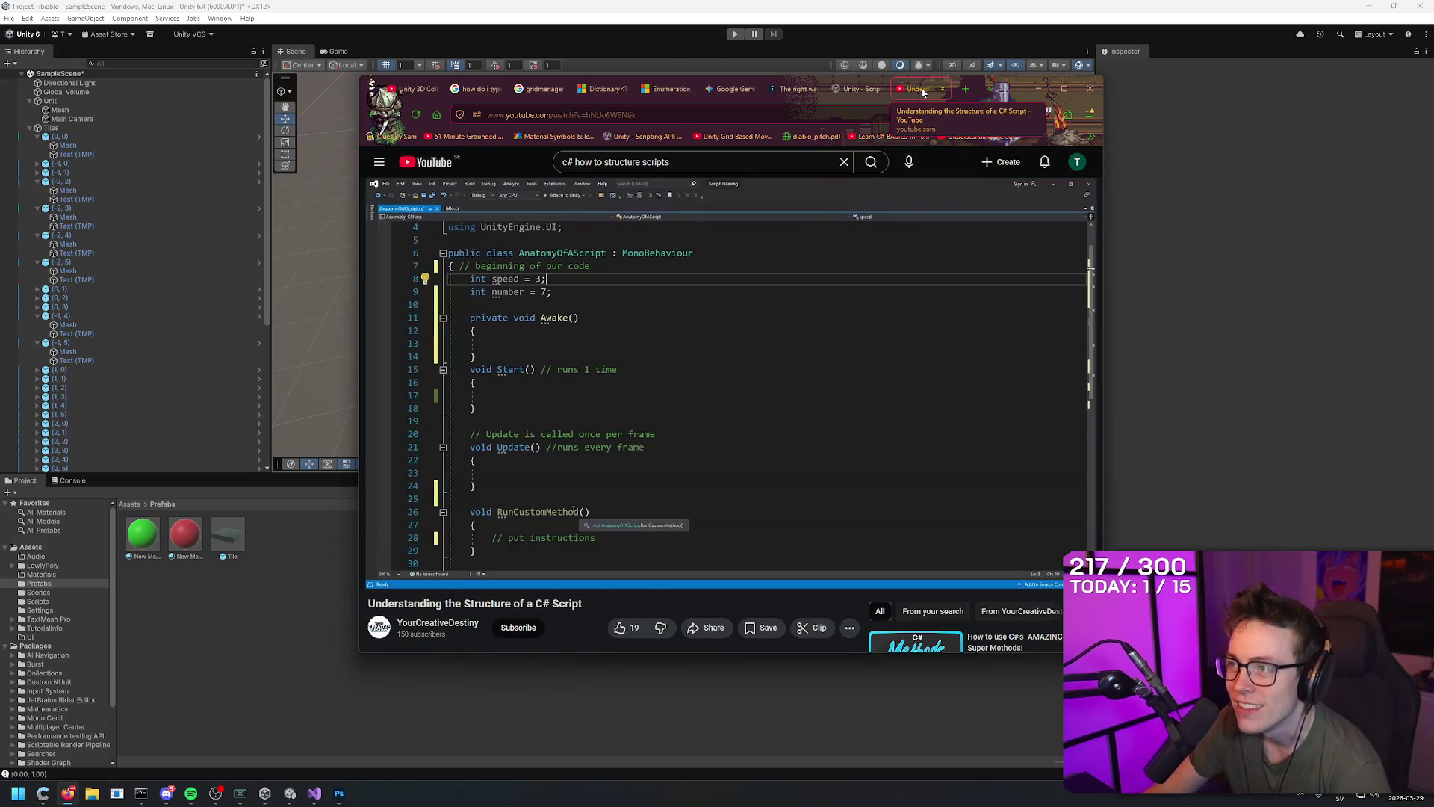
{"action": "middle_click", "coordinate": [924, 89]}
{"action": "middle_click", "coordinate": [894, 90]}
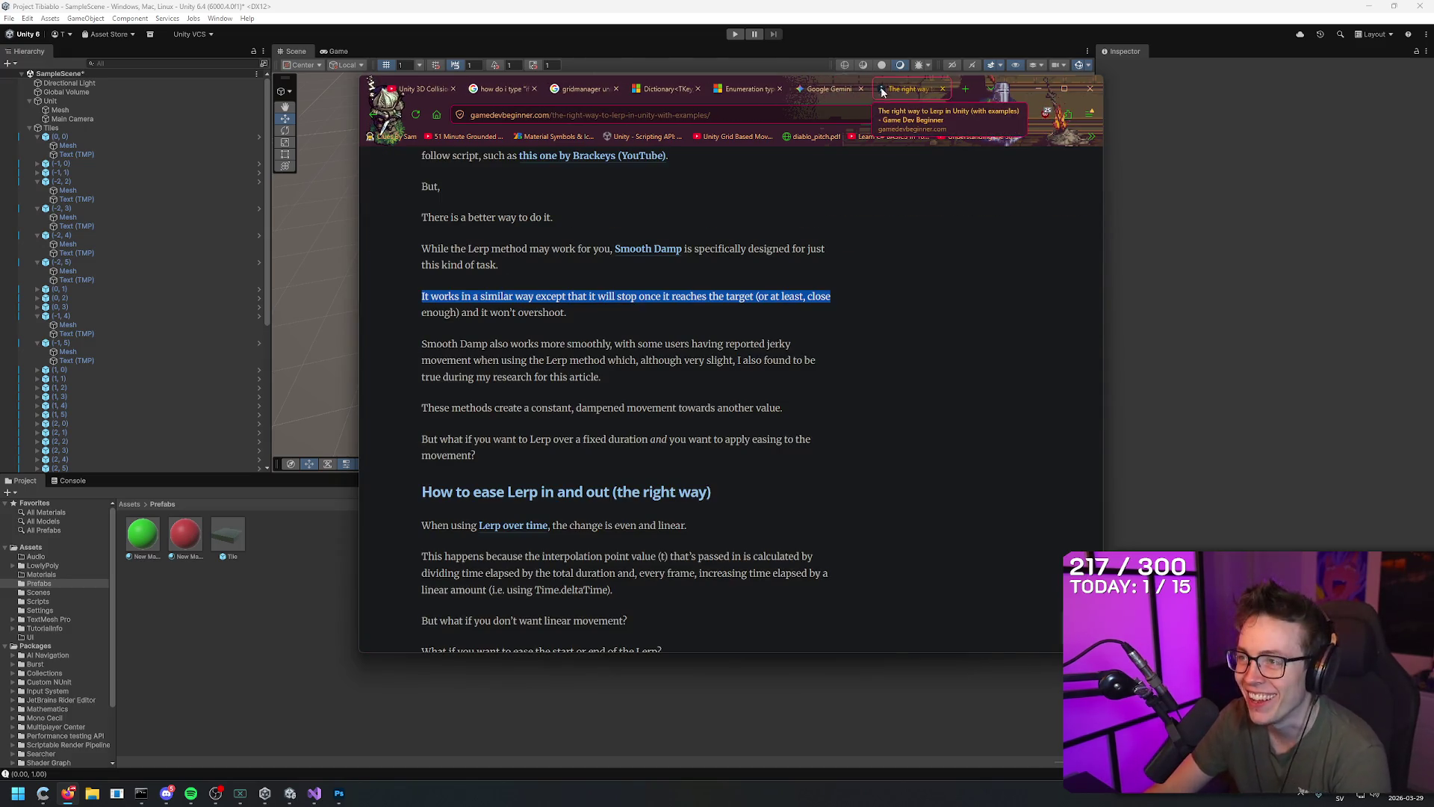
{"action": "middle_click", "coordinate": [883, 90]}
{"action": "middle_click", "coordinate": [743, 90]}
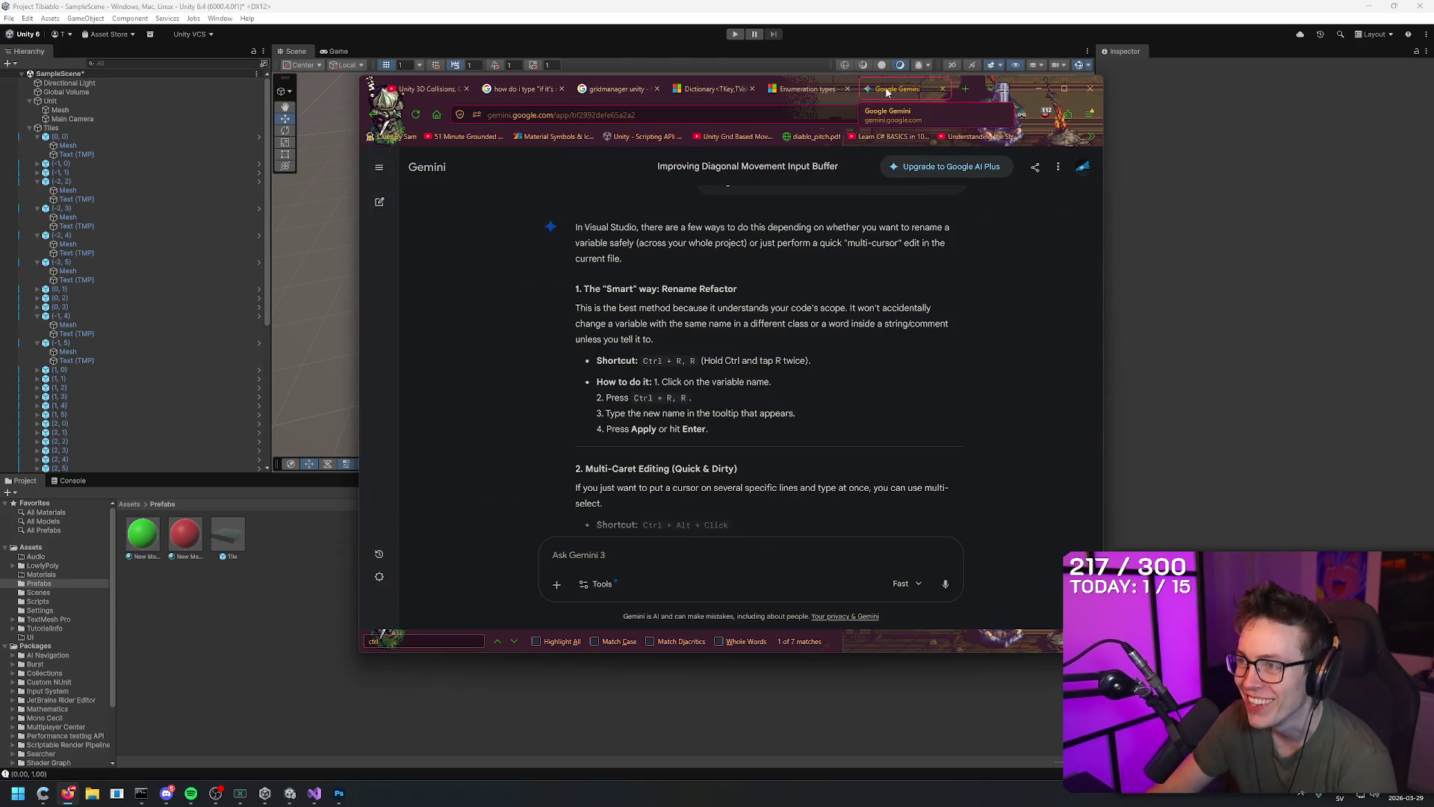
{"action": "middle_click", "coordinate": [733, 90]}
{"action": "middle_click", "coordinate": [608, 88]}
{"action": "middle_click", "coordinate": [517, 91]}
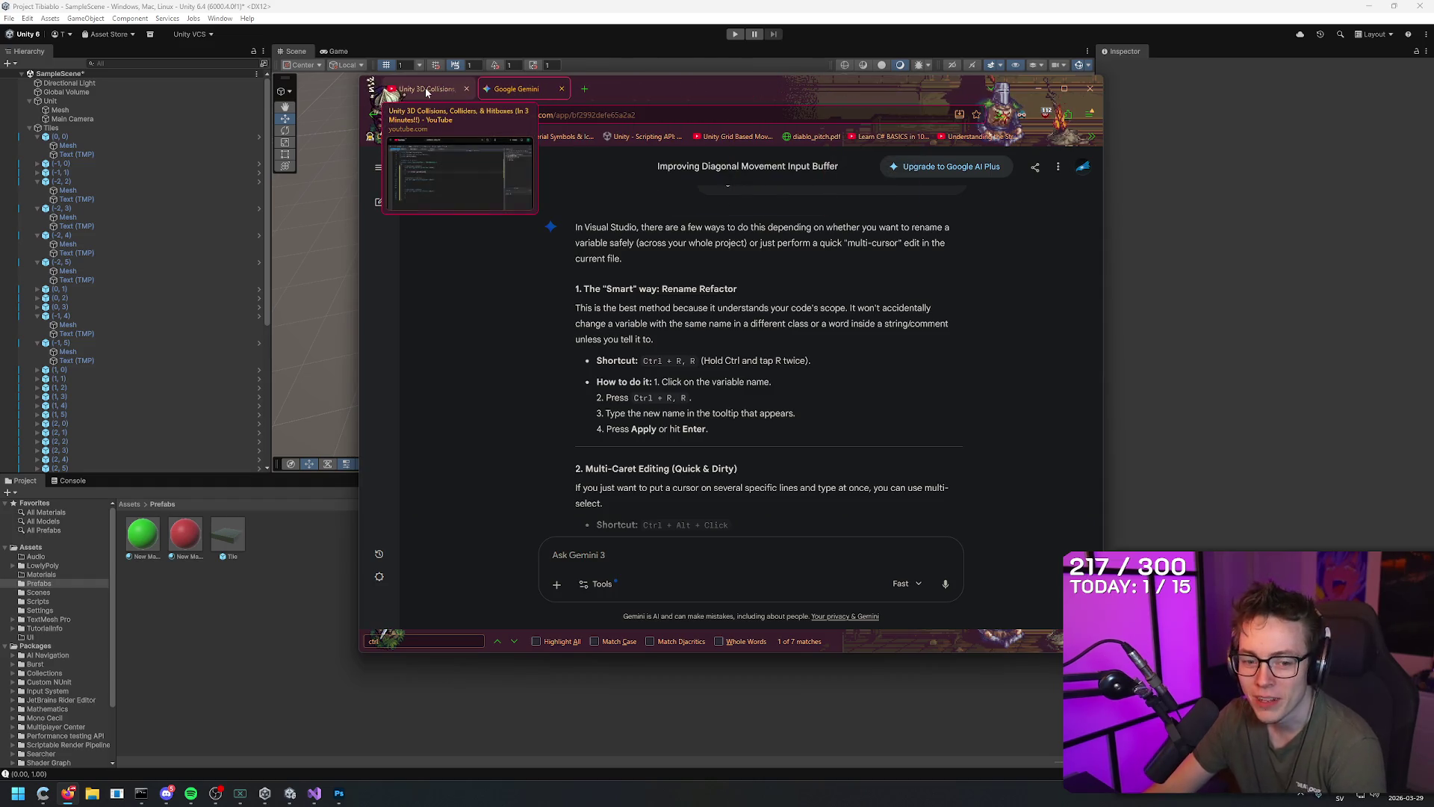
{"action": "middle_click", "coordinate": [426, 91]}
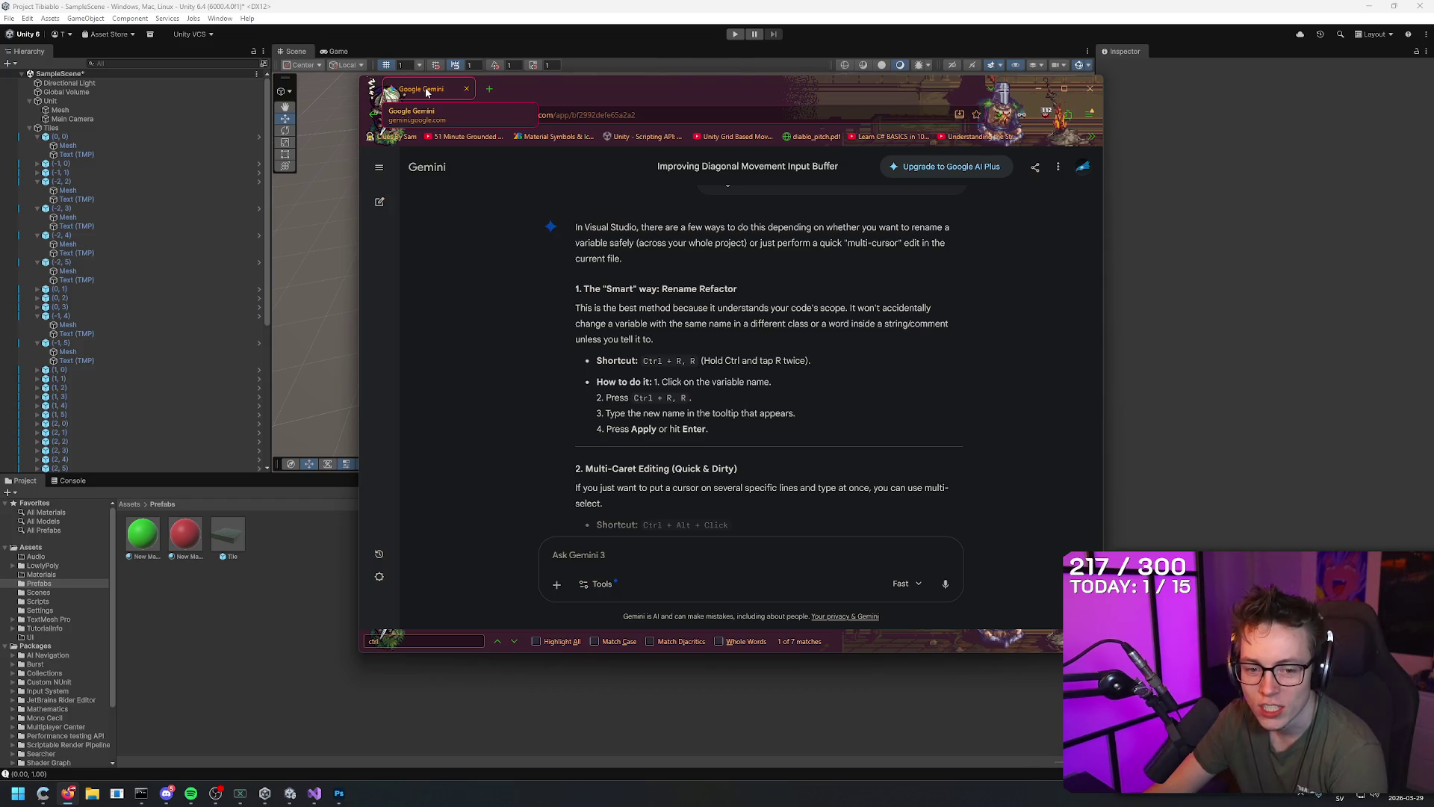
{"action": "left_click", "coordinate": [631, 5]}
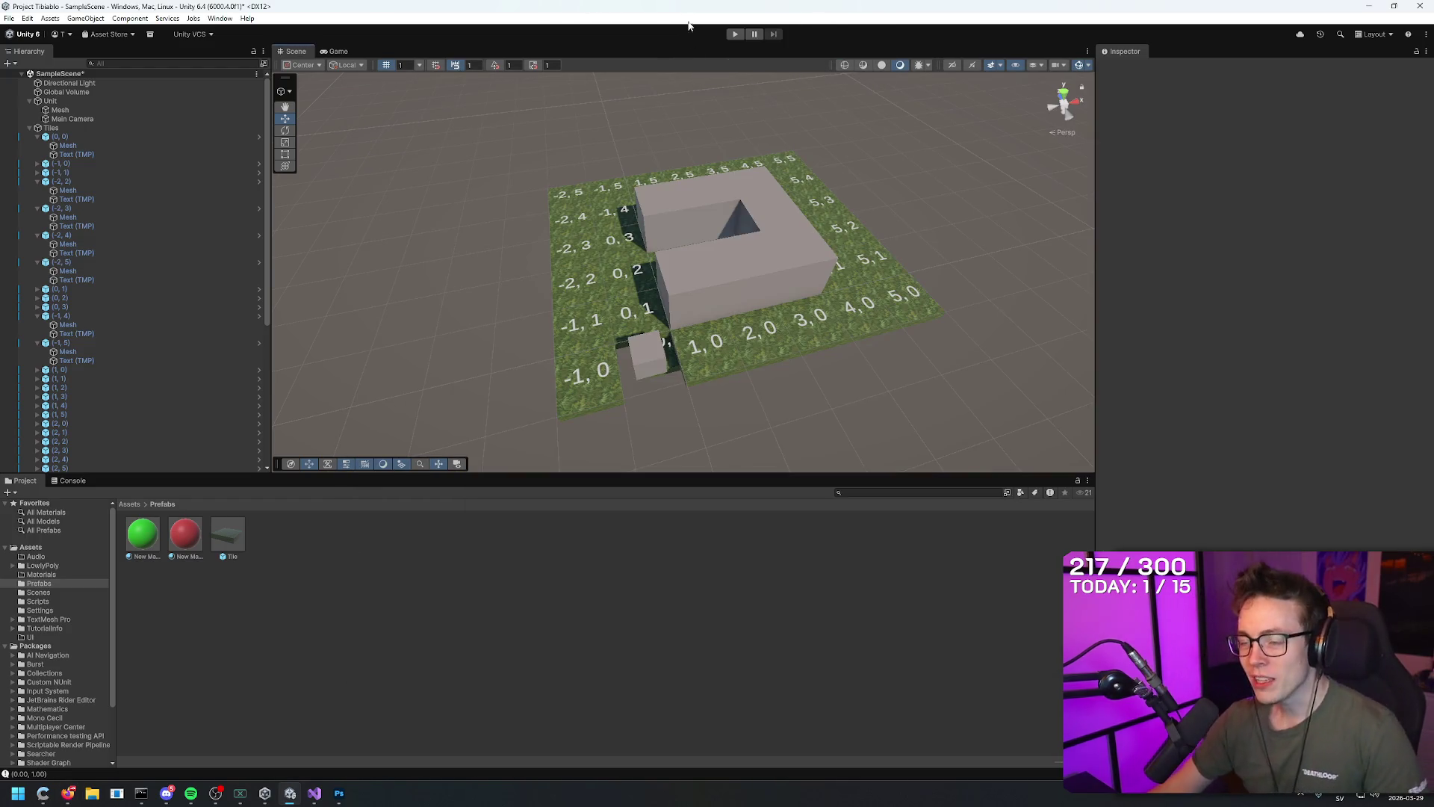
Save SampleScene with Ctrl+S
{"action": "key", "text": "ctrl+s"}
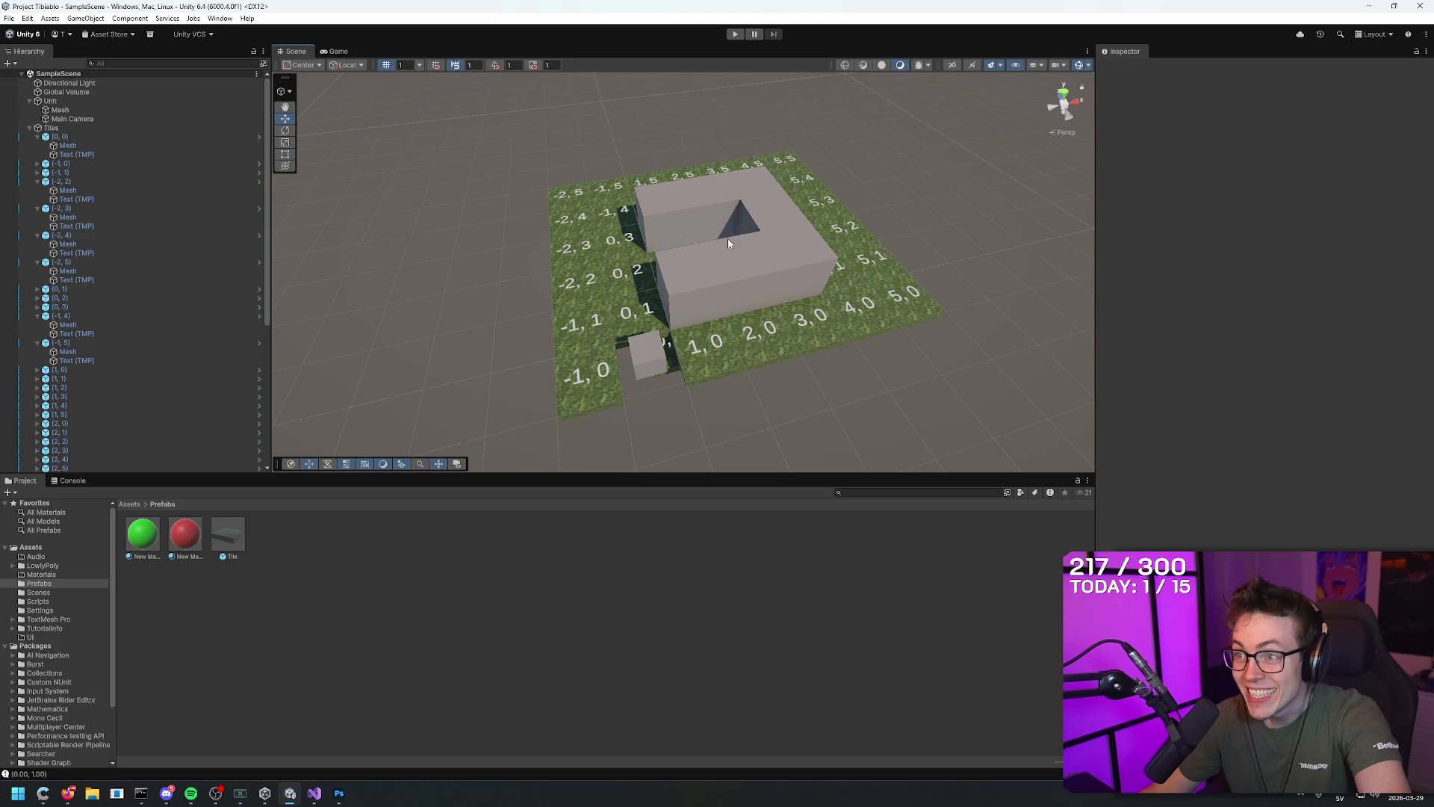
Select a Wall cube, frame it with F, and orbit and zoom around the tile grid
{"action": "left_click", "coordinate": [704, 282]}
{"action": "key", "text": "f"}
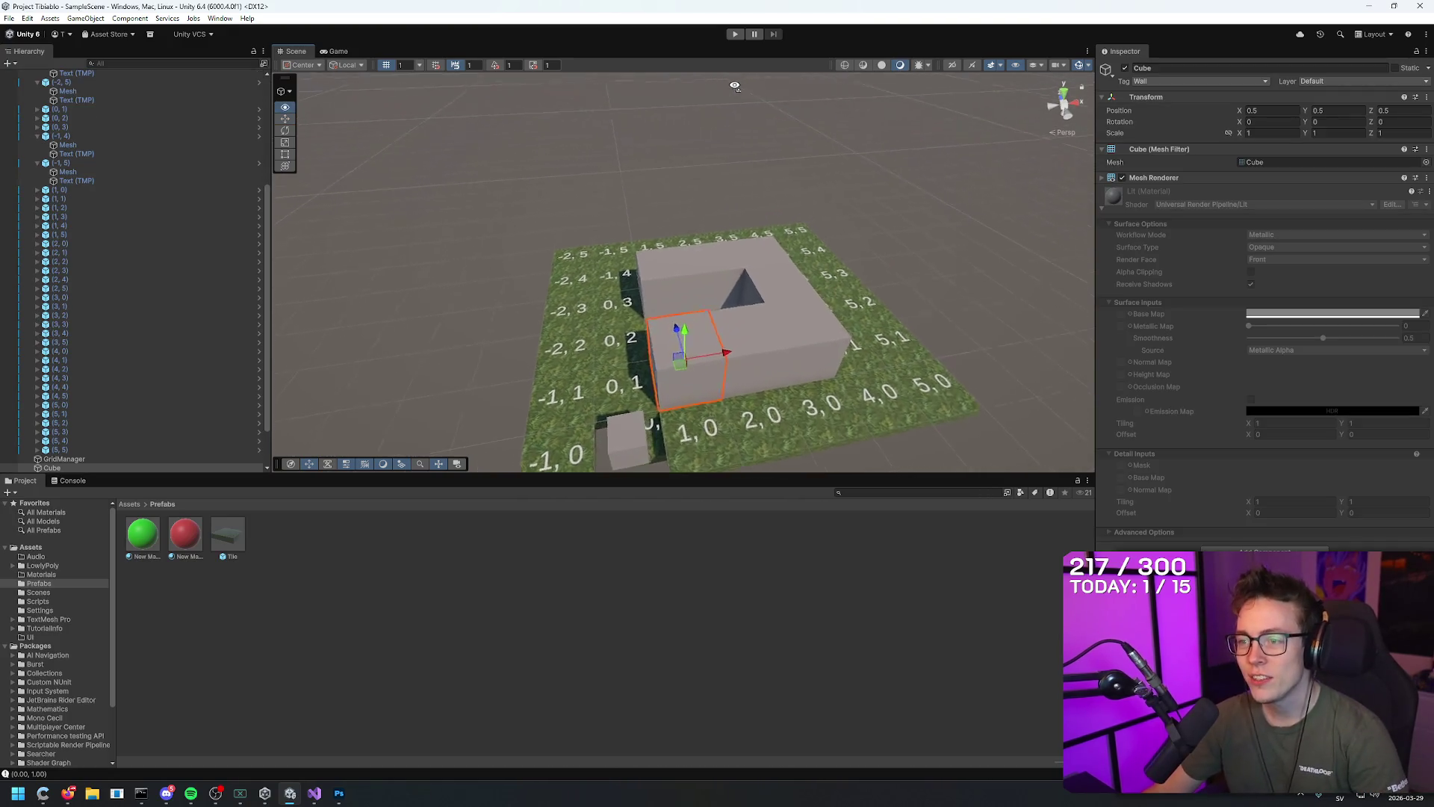
{"action": "scroll", "coordinate": [722, 195], "scroll_direction": "down", "scroll_amount": 5}
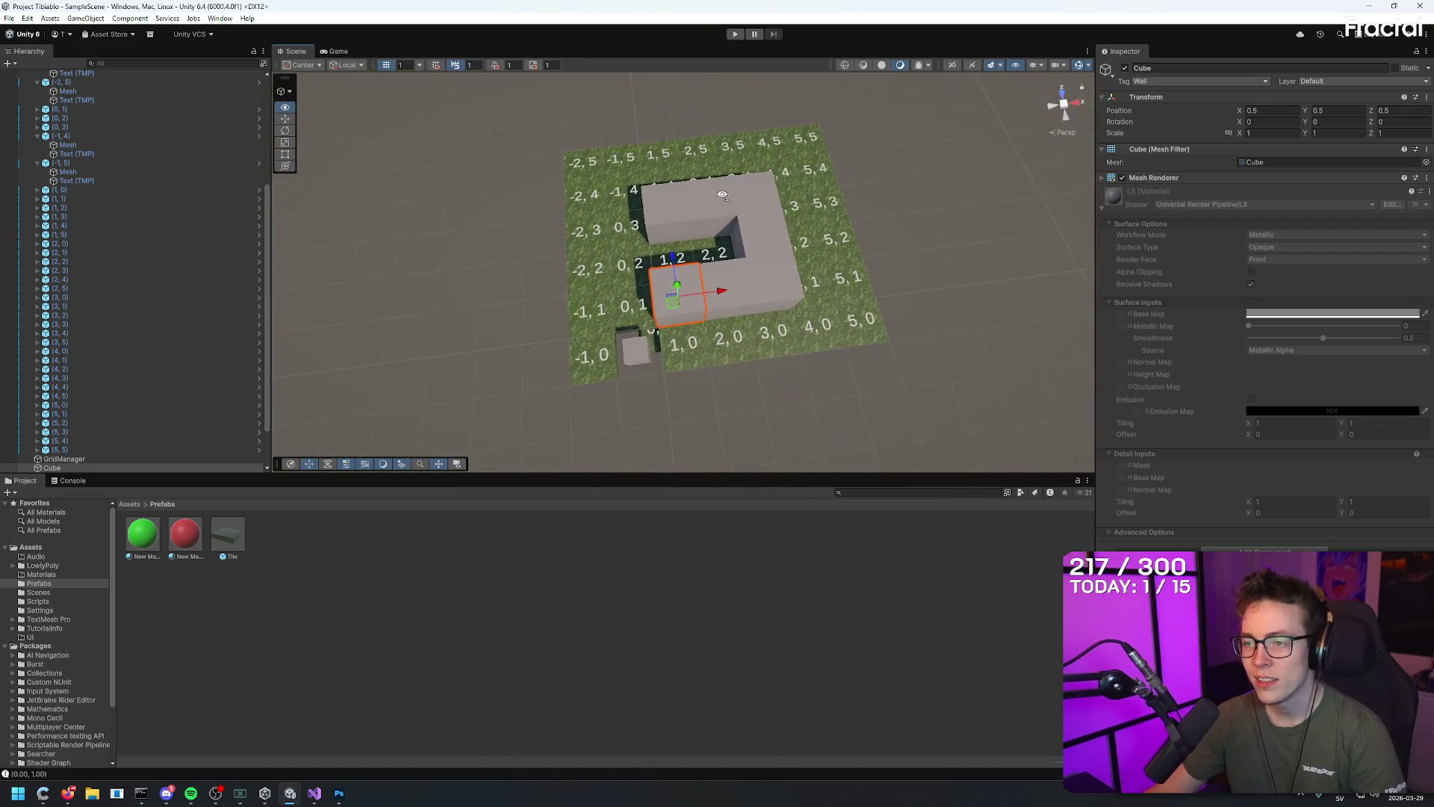
{"action": "mouse_move", "coordinate": [723, 195]}
{"action": "left_mouse_down"}
{"action": "mouse_move", "coordinate": [832, 289]}
{"action": "mouse_move", "coordinate": [976, 256]}
{"action": "mouse_move", "coordinate": [698, 103]}
{"action": "mouse_move", "coordinate": [743, 118]}
{"action": "left_mouse_up"}
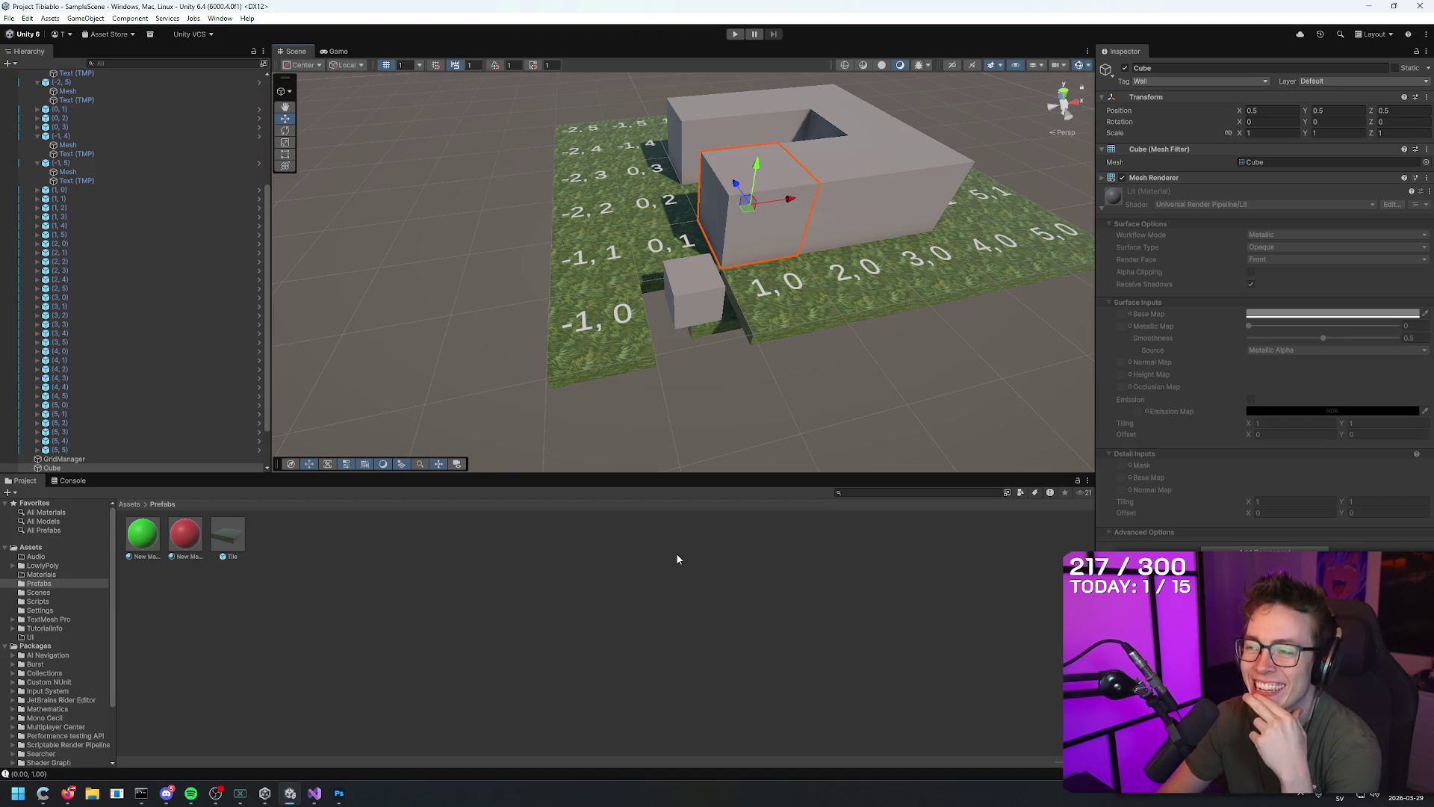
{"action": "left_click_drag", "start_coordinate": [824, 348], "coordinate": [775, 356]}
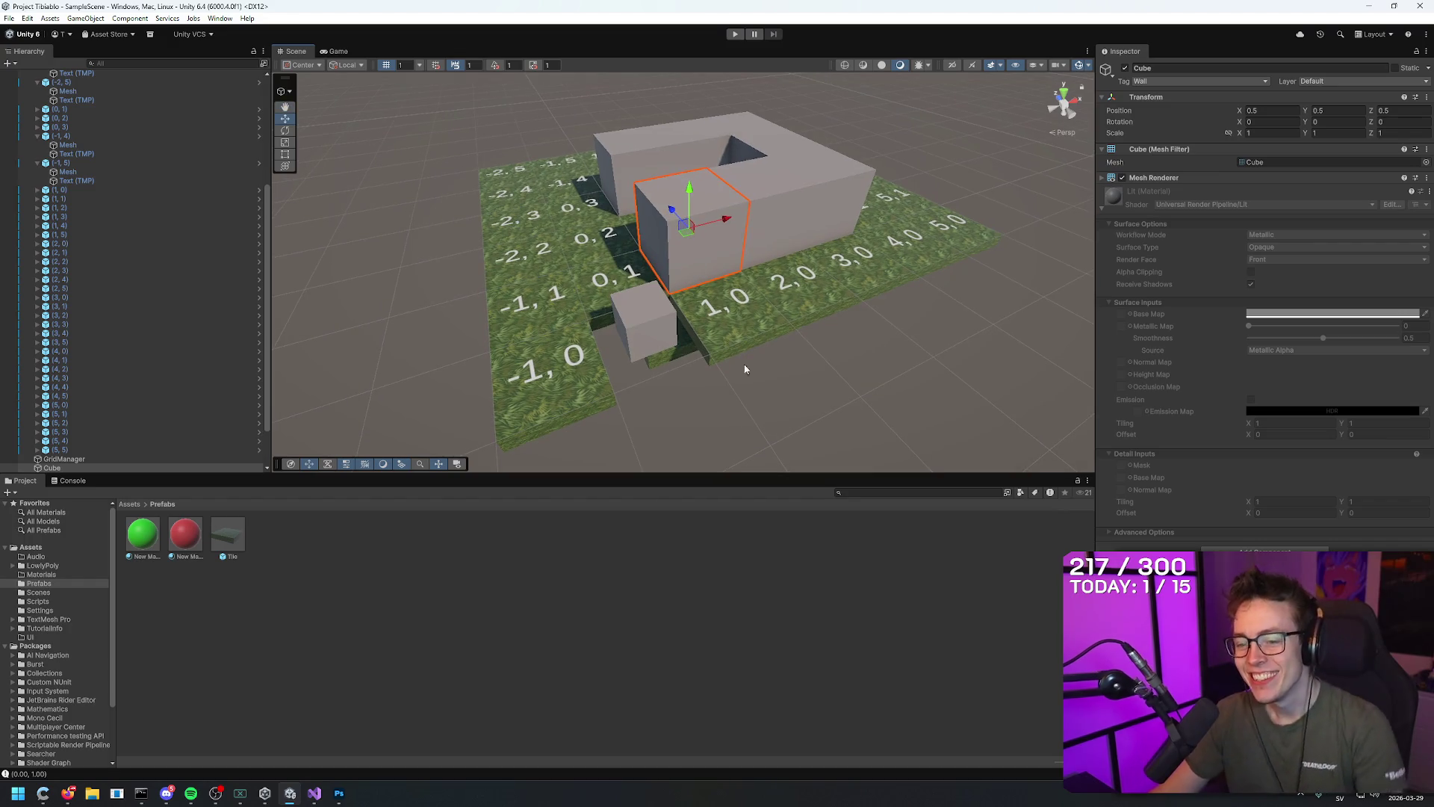